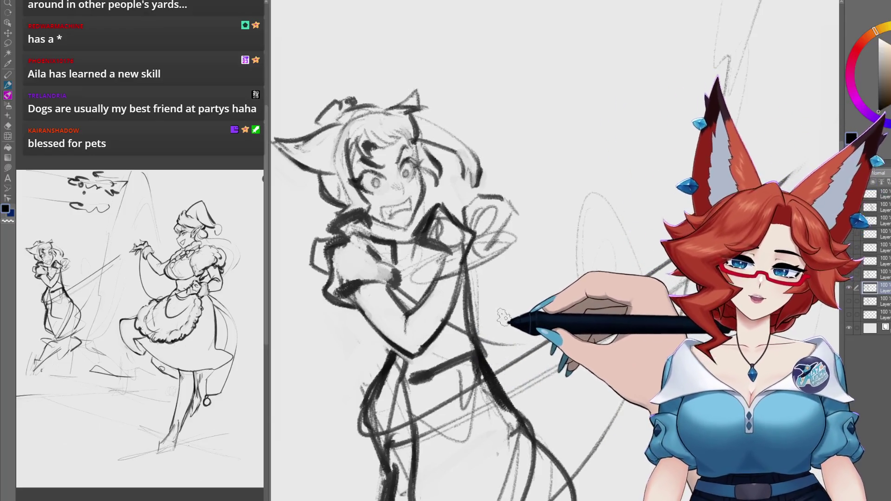
Step: Sketch a few short spiky dark strokes to the left of the cat-eared girl's head
scroll(510, 306, "up", 4)
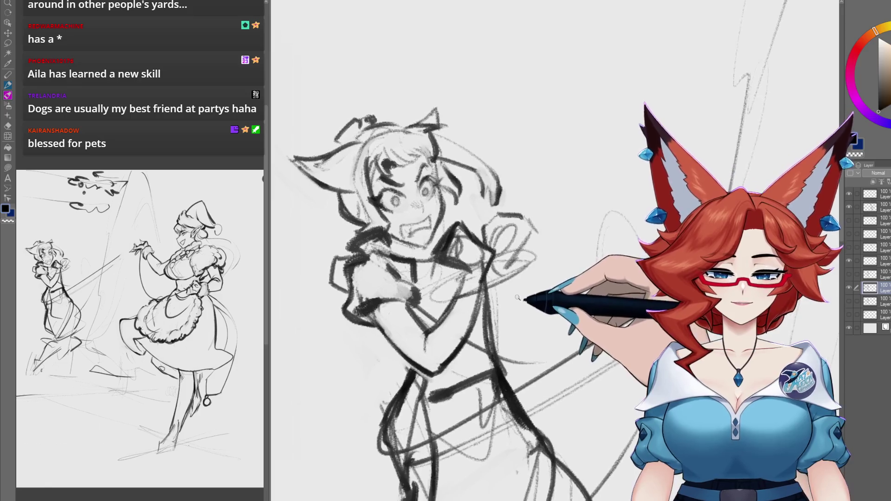
scroll(517, 297, "down", 5)
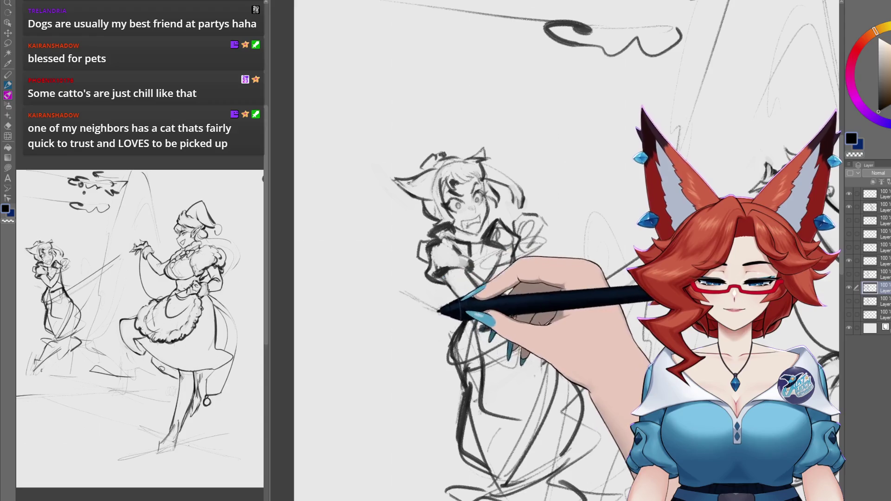
left_click_drag(378, 269, 349, 256)
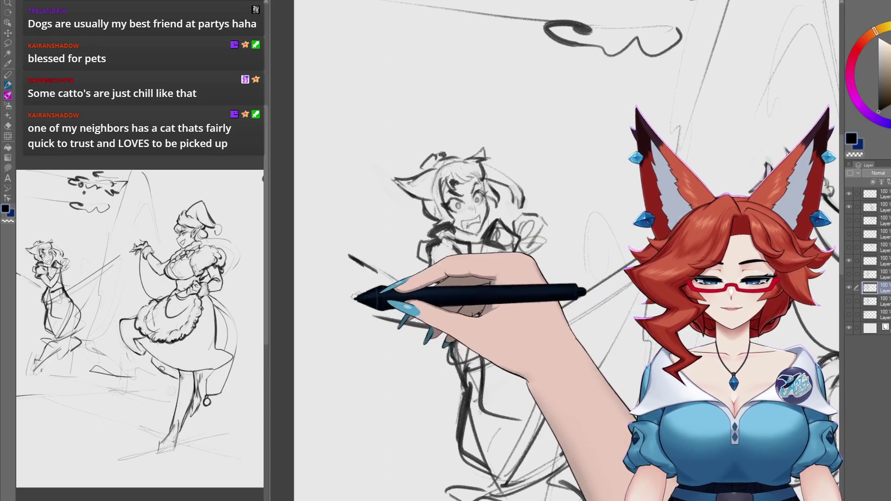
mouse_move(371, 297)
left_mouse_down()
mouse_move(346, 286)
mouse_move(322, 243)
left_mouse_up()
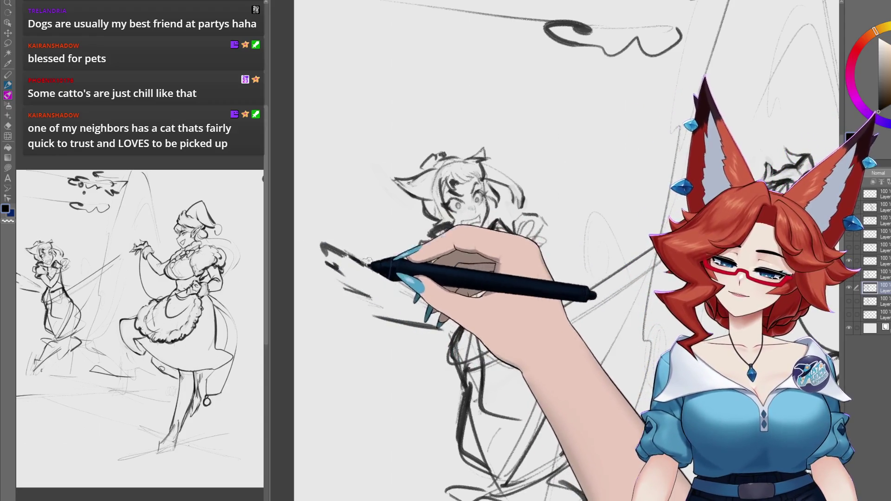
left_click_drag(547, 453, 483, 402)
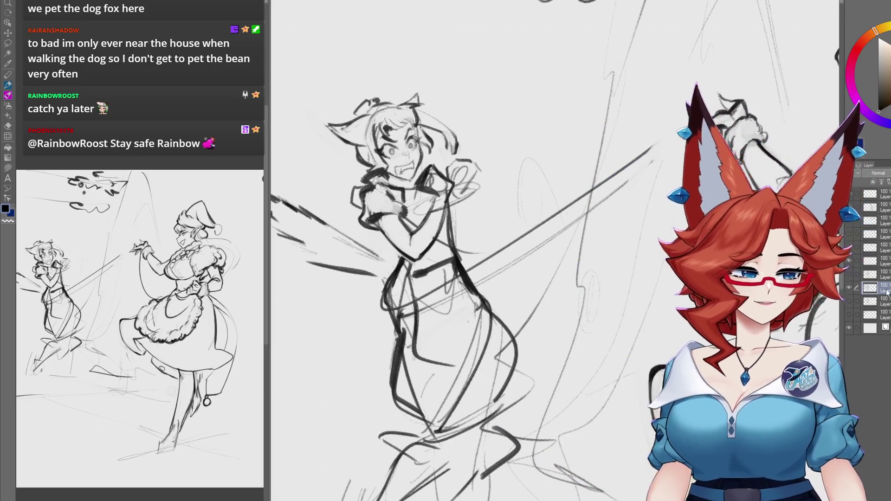
scroll(536, 398, "down", 5)
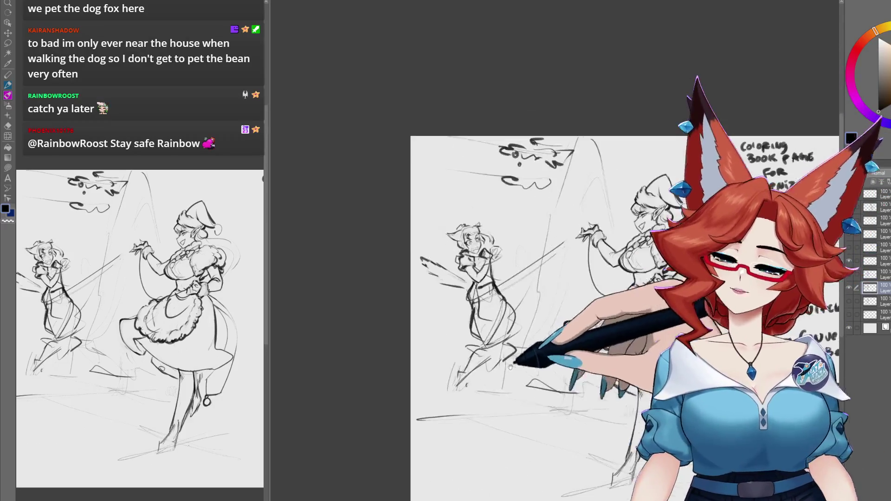
scroll(536, 398, "down", 3)
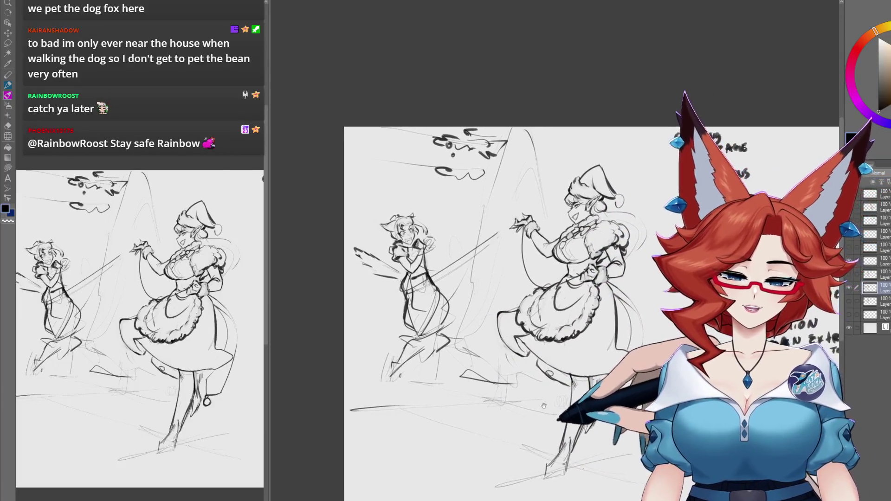
scroll(524, 369, "up", 2)
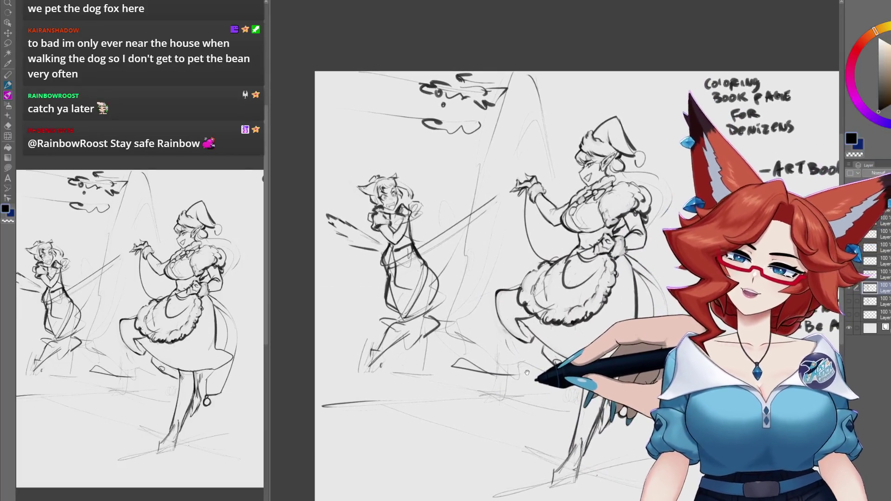
scroll(527, 373, "up", 3)
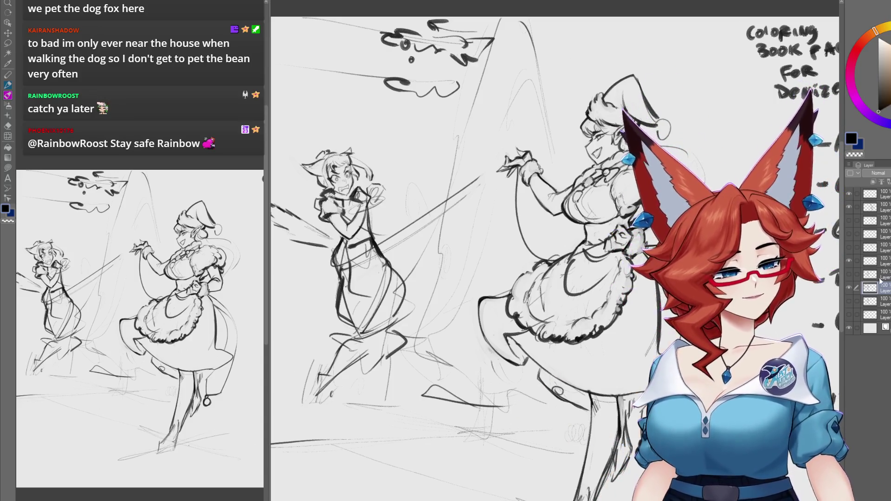
scroll(567, 378, "down", 3)
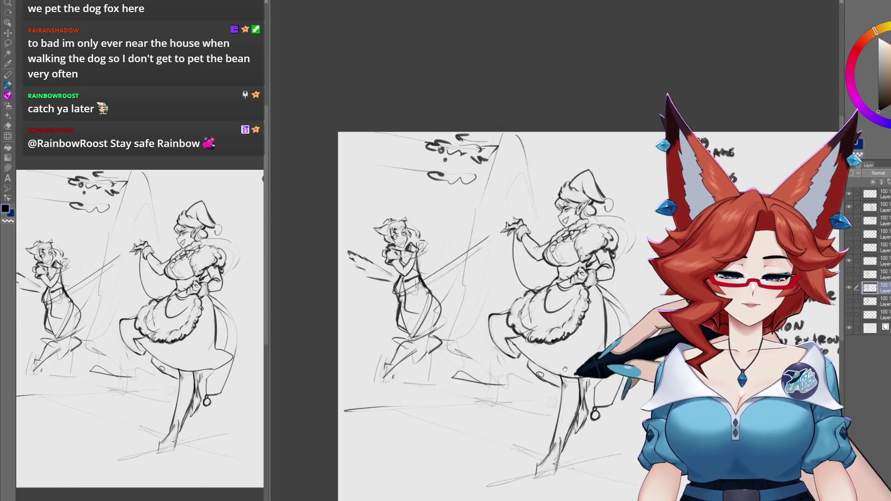
scroll(566, 378, "up", 2)
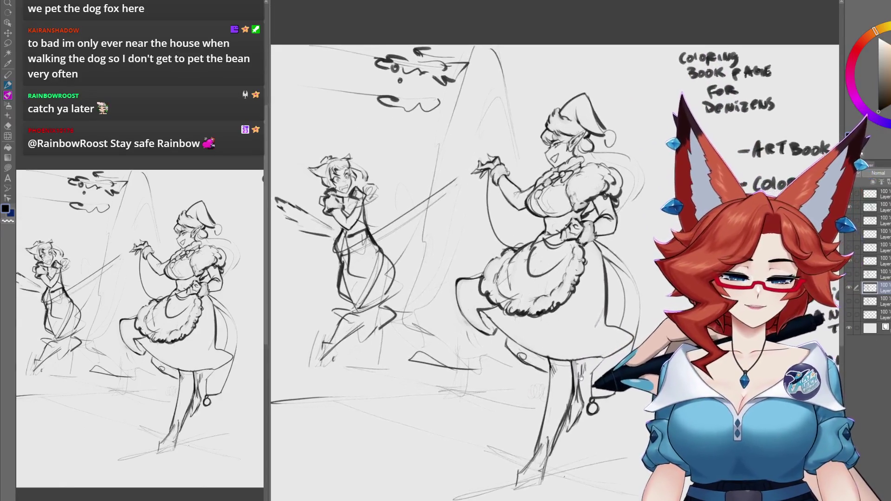
scroll(568, 385, "down", 3)
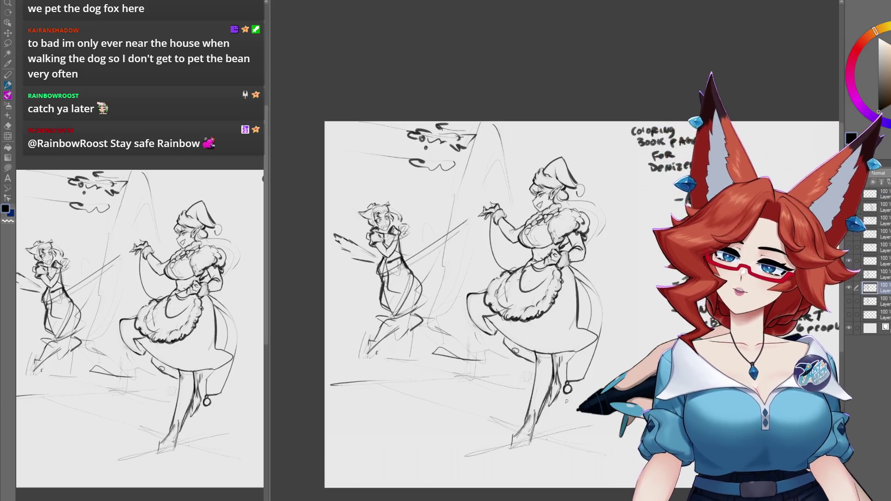
scroll(465, 270, "up", 3)
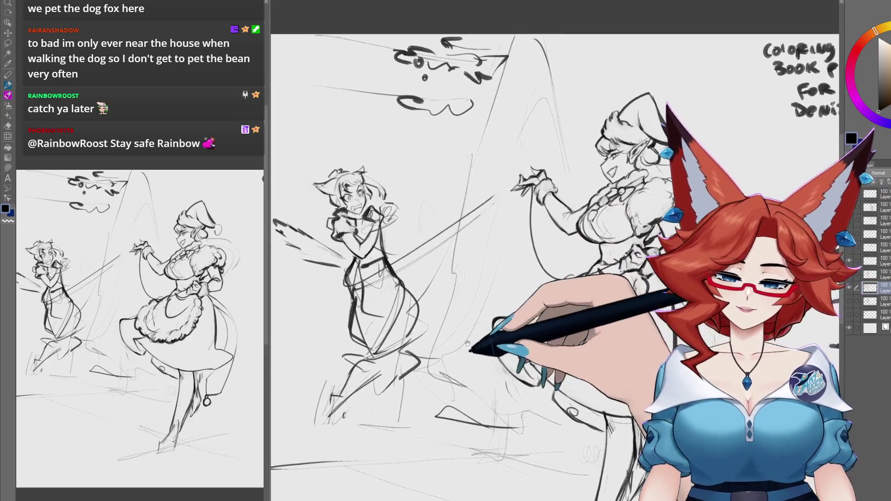
Step: Draw jagged zigzag branch strokes down the tree, with thick strokes at its base
left_click_drag(427, 314, 445, 311)
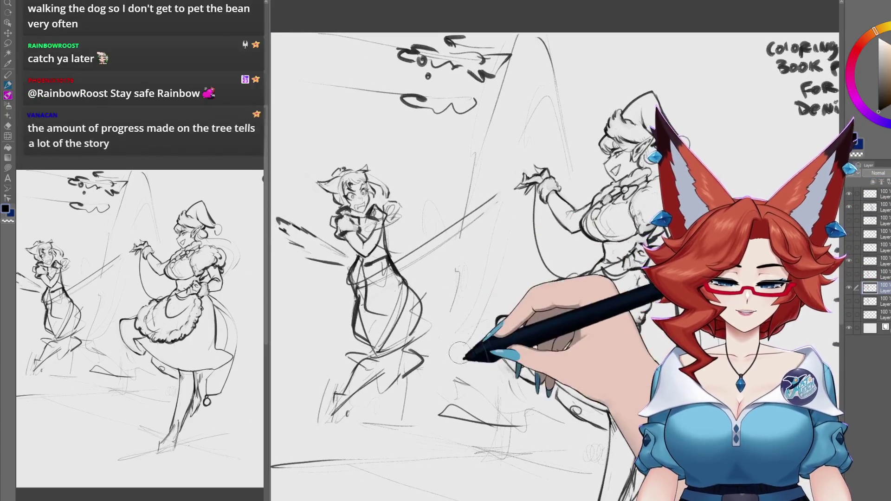
left_click_drag(482, 361, 450, 362)
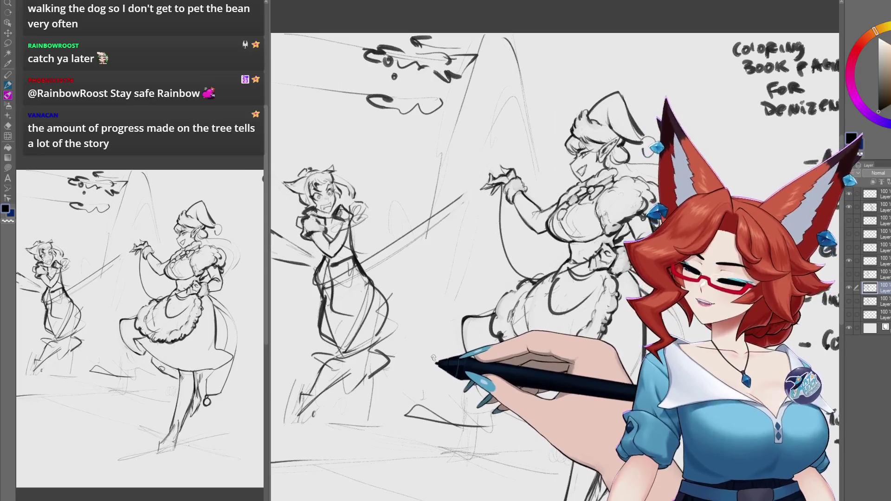
left_click_drag(444, 289, 460, 287)
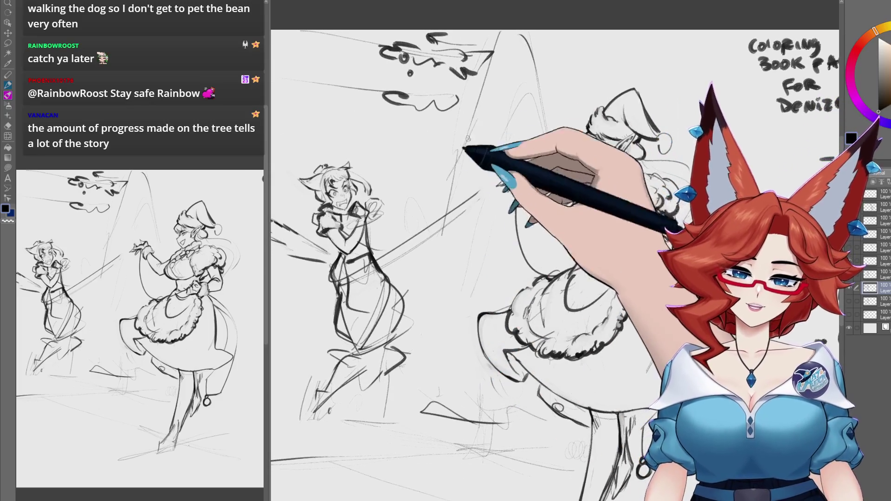
left_click_drag(488, 134, 436, 183)
mouse_move(488, 159)
left_mouse_down()
mouse_move(461, 179)
mouse_move(471, 189)
left_mouse_up()
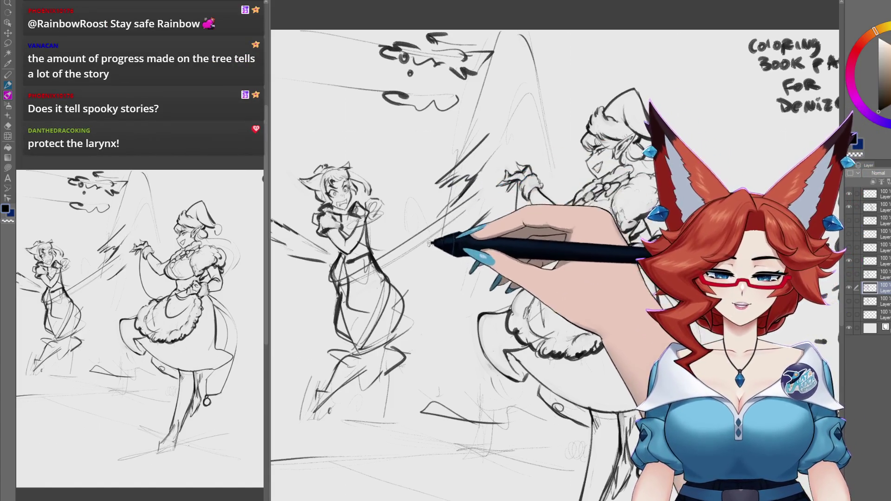
left_click_drag(432, 278, 420, 317)
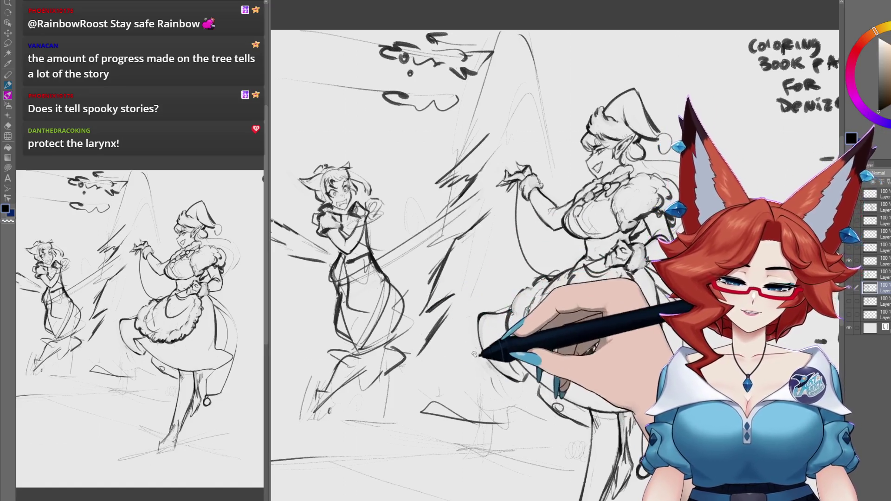
left_click_drag(474, 354, 408, 374)
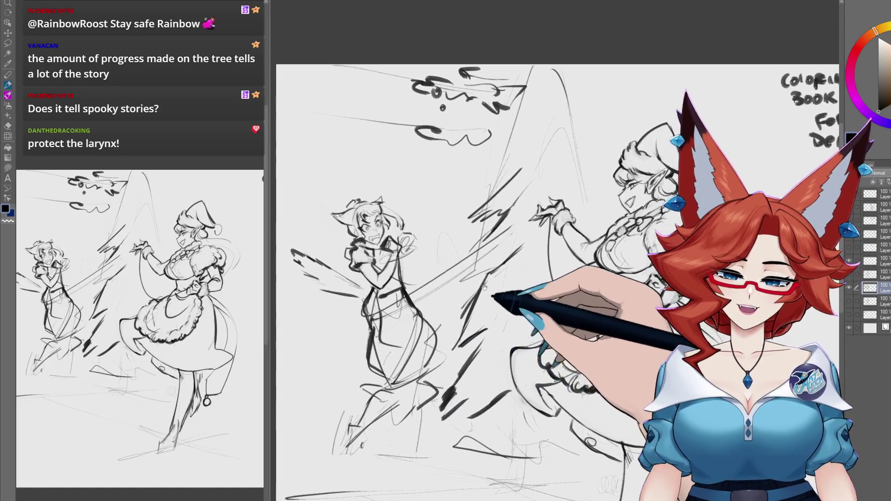
Step: Zoom and pan around the cat-eared girl and figures to check the tree sketch
scroll(496, 283, "up", 4)
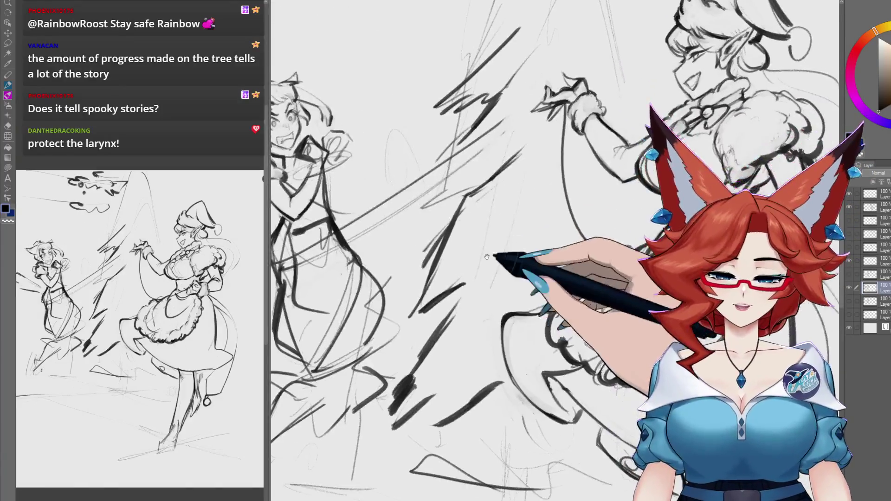
left_click_drag(501, 249, 521, 272)
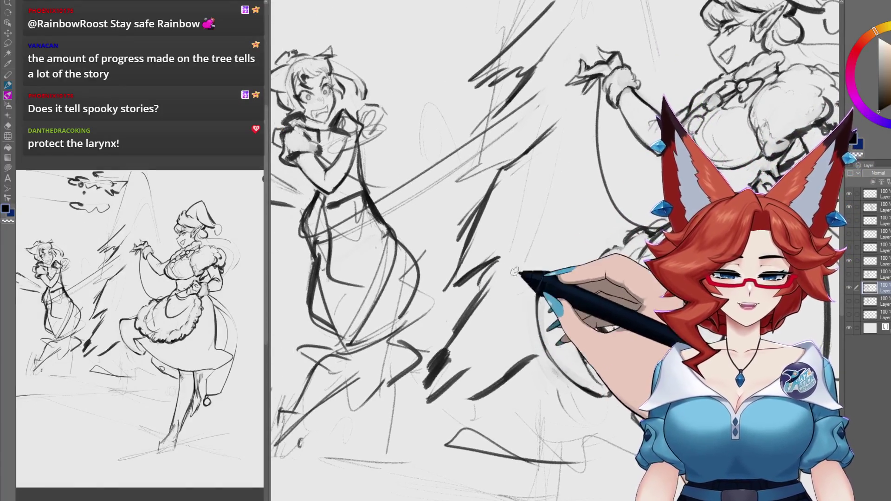
mouse_move(626, 227)
left_mouse_down()
mouse_move(631, 288)
mouse_move(649, 324)
left_mouse_up()
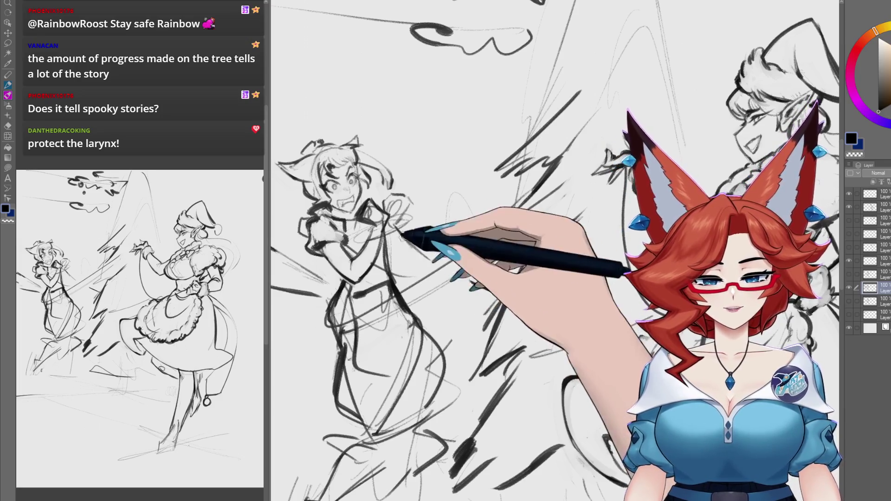
mouse_move(403, 234)
left_mouse_down()
mouse_move(458, 206)
mouse_move(458, 193)
left_mouse_up()
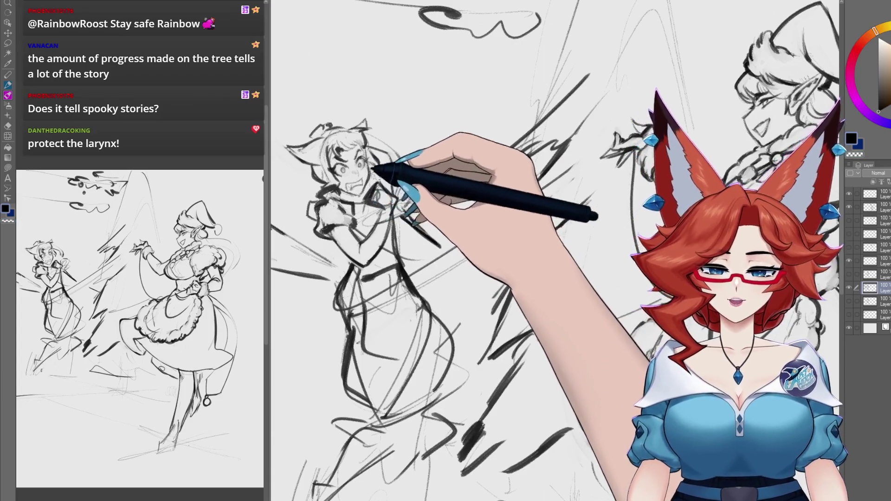
left_click_drag(410, 217, 429, 206)
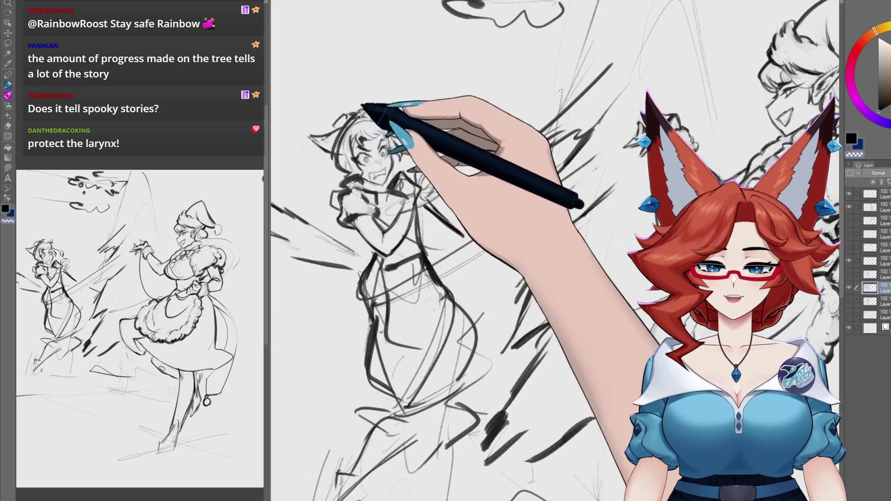
scroll(467, 253, "down", 4)
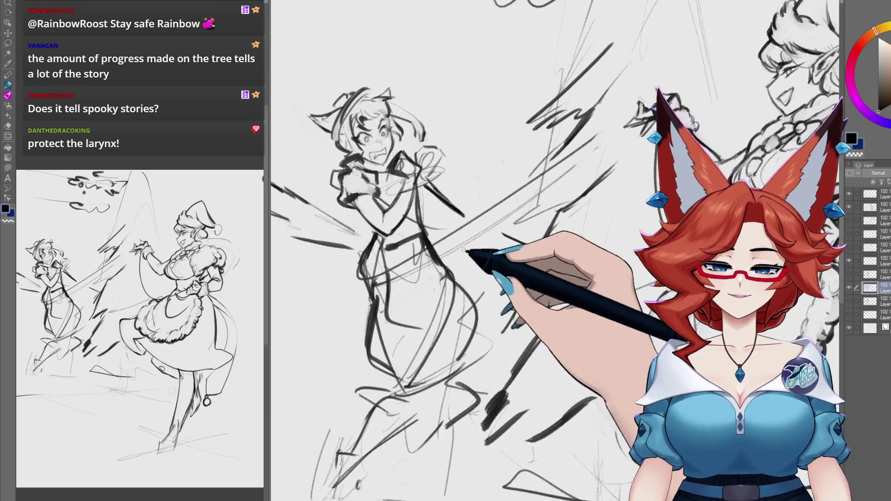
scroll(483, 274, "up", 2)
scroll(488, 269, "down", 2)
scroll(603, 209, "up", 2)
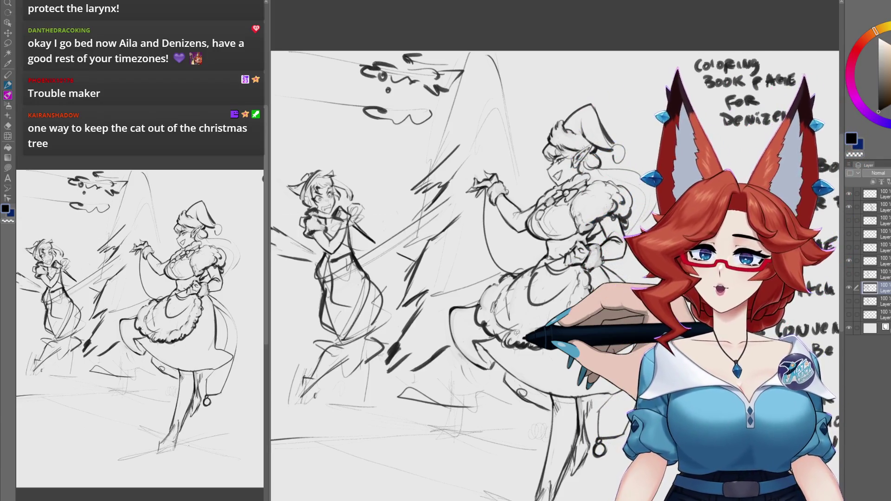
Step: Move to blank canvas beside the notes and sketch a rough oval head with a dark chin curve
scroll(461, 284, "up", 2)
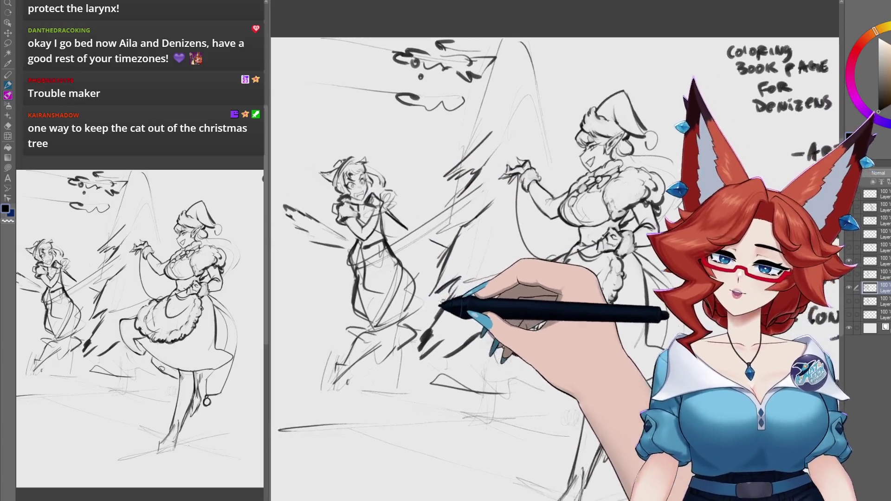
left_click_drag(462, 284, 358, 378)
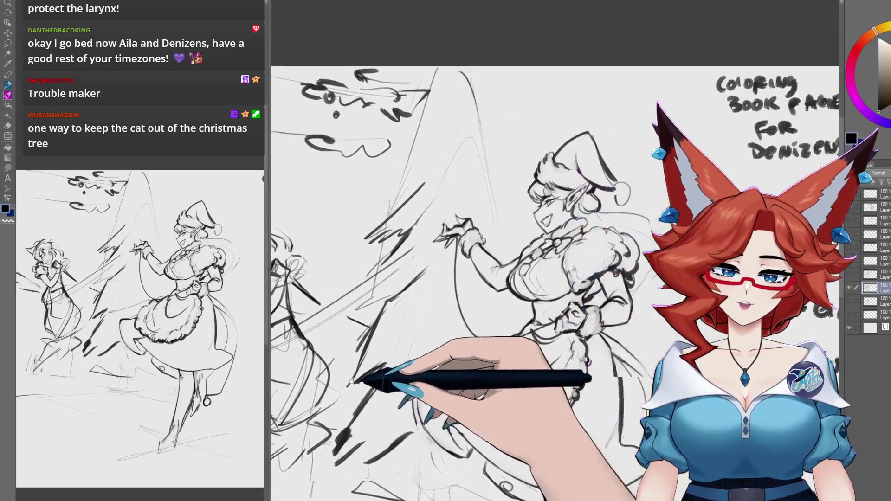
scroll(600, 294, "up", 1)
mouse_move(599, 294)
left_mouse_down()
mouse_move(425, 293)
mouse_move(410, 286)
mouse_move(483, 166)
mouse_move(538, 218)
left_mouse_up()
left_click_drag(429, 310, 490, 343)
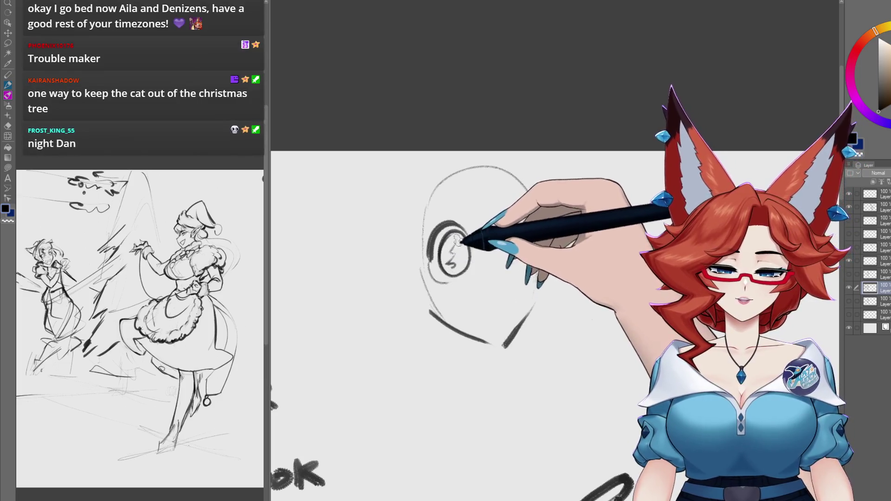
Step: Copy the lassoed left eye and place the pasted copy to its right as the second eye
scroll(459, 264, "down", 1)
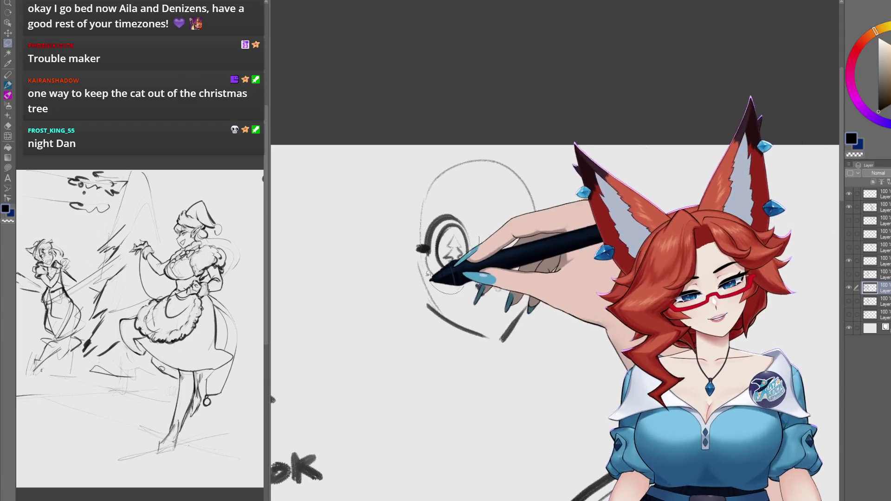
left_click_drag(429, 278, 459, 293)
key("ctrl+c")
key("ctrl+v")
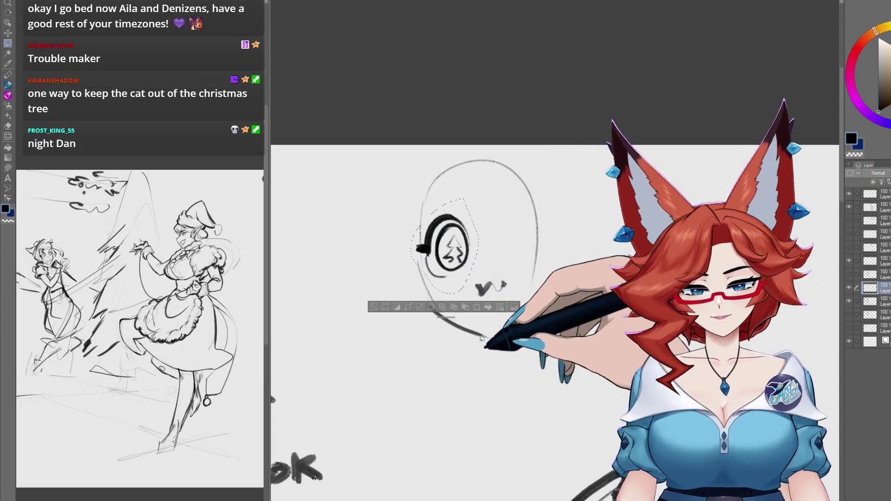
key("ctrl+t")
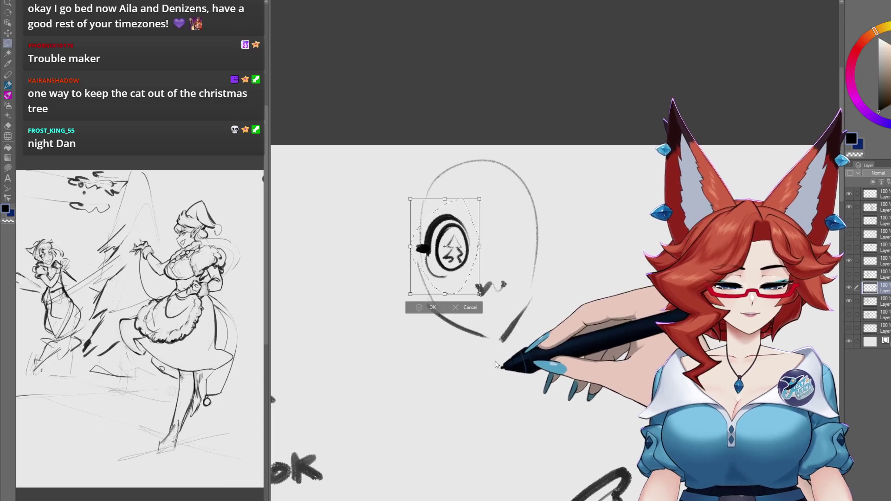
mouse_move(483, 290)
left_mouse_down()
mouse_move(510, 260)
mouse_move(524, 271)
left_mouse_up()
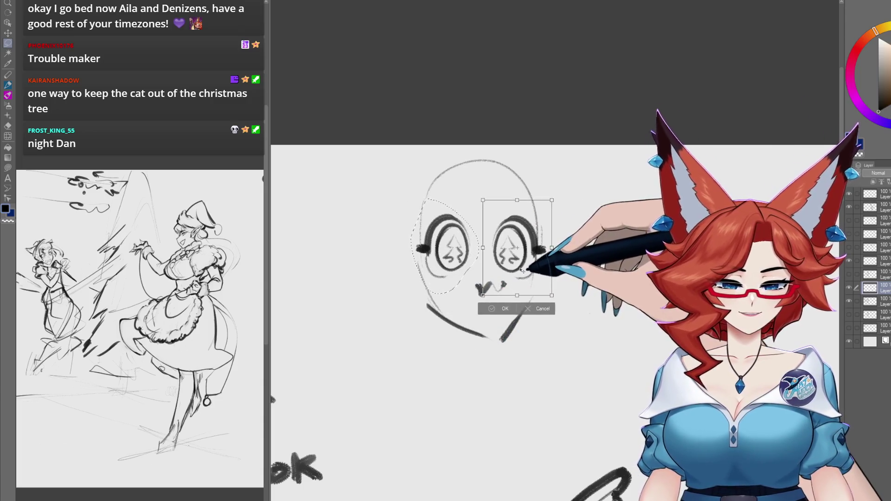
left_click(507, 309)
key("ctrl+d")
Step: Draw eyebrows over both eyes, erase the v-shaped nose, and add a mouth below
key("p")
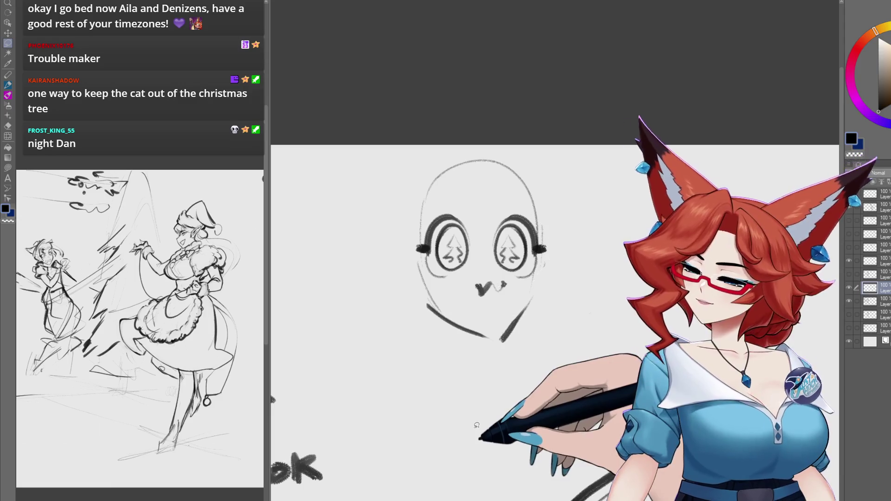
mouse_move(431, 214)
left_mouse_down()
mouse_move(462, 198)
mouse_move(531, 209)
left_mouse_up()
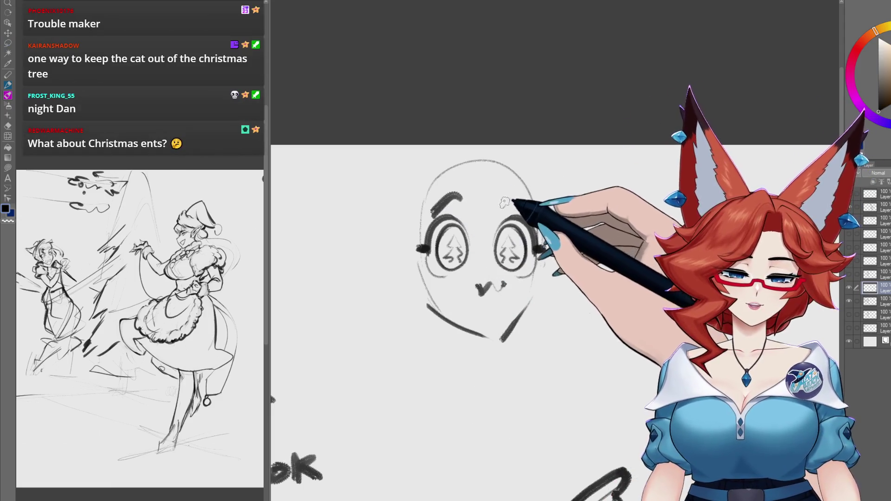
left_click_drag(537, 249, 545, 251)
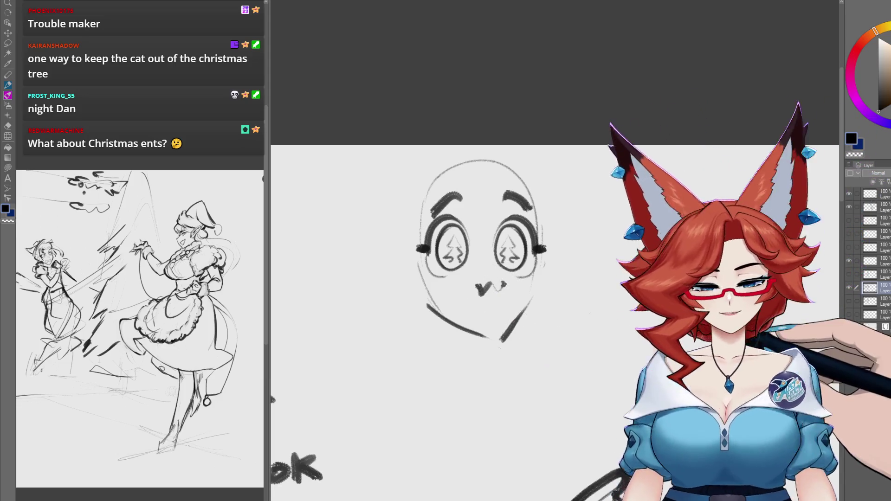
left_click_drag(480, 290, 489, 289)
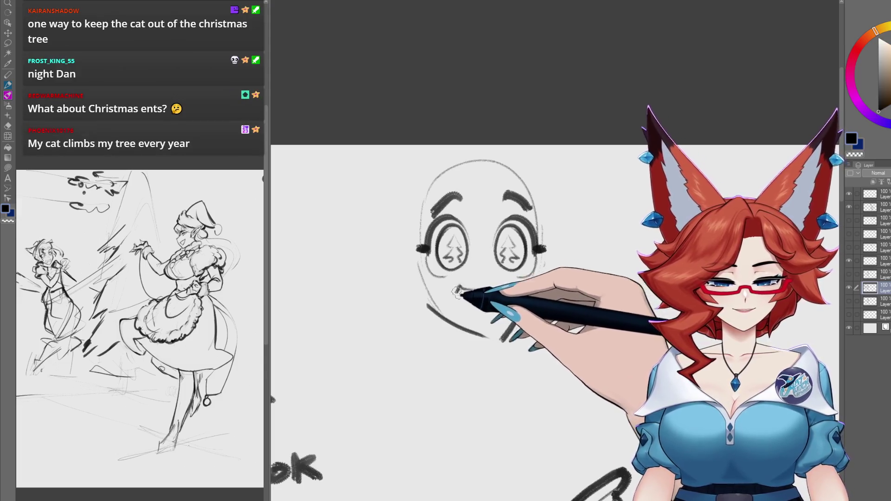
left_click_drag(457, 300, 499, 296)
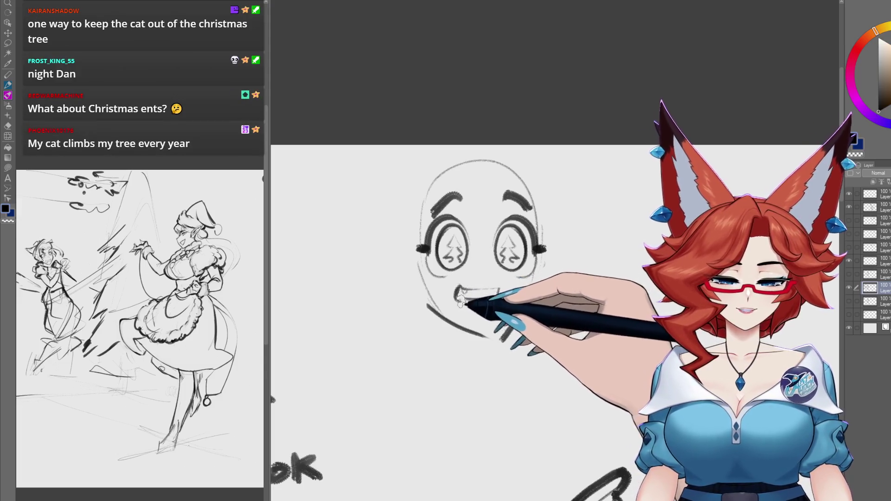
Step: Draw hair strands along the head and the pointed ears, then pan back to the elf maid
left_click_drag(542, 329, 538, 321)
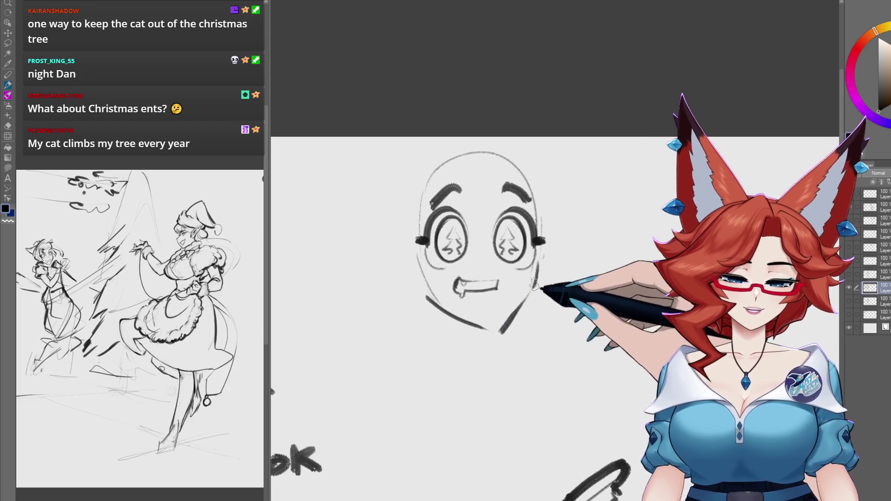
mouse_move(441, 155)
left_mouse_down()
mouse_move(400, 138)
mouse_move(400, 221)
left_mouse_up()
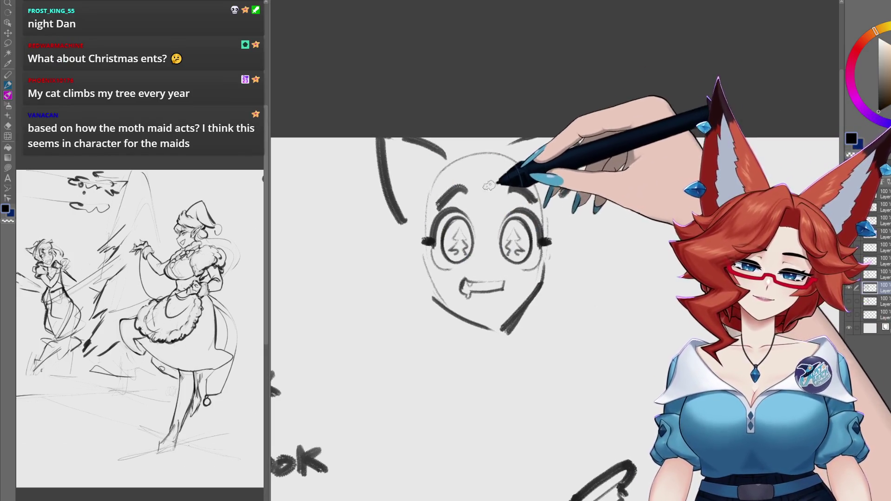
mouse_move(496, 151)
left_mouse_down()
mouse_move(547, 149)
mouse_move(487, 155)
mouse_move(413, 193)
mouse_move(427, 189)
mouse_move(378, 269)
mouse_move(451, 148)
mouse_move(424, 232)
mouse_move(487, 199)
mouse_move(538, 149)
mouse_move(580, 251)
mouse_move(564, 263)
left_mouse_up()
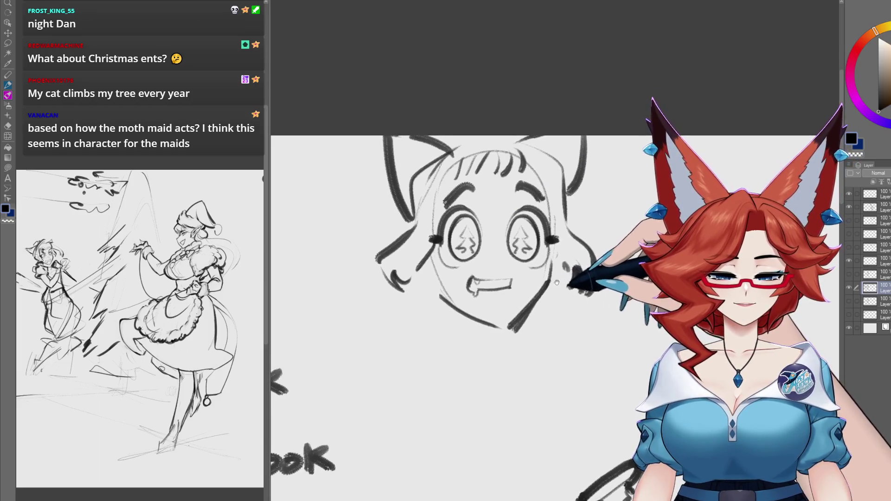
left_click_drag(519, 309, 511, 322)
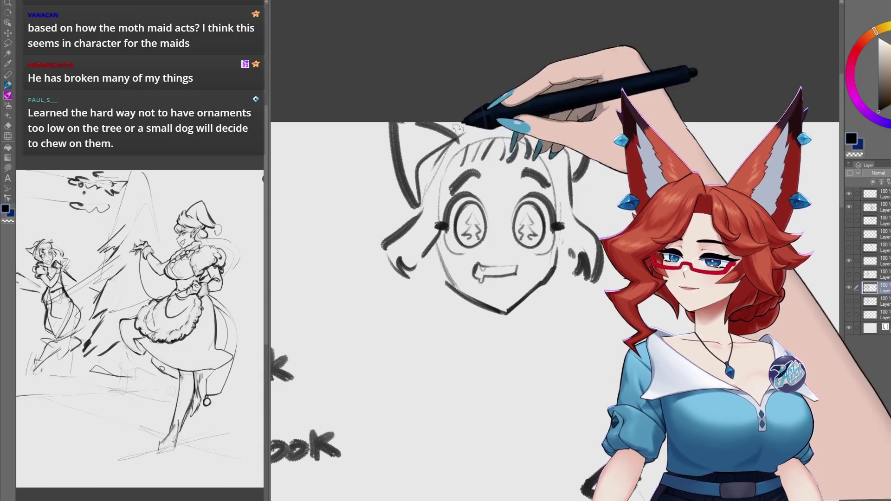
scroll(580, 304, "down", 3)
mouse_move(580, 304)
left_mouse_down()
mouse_move(597, 327)
mouse_move(580, 405)
left_mouse_up()
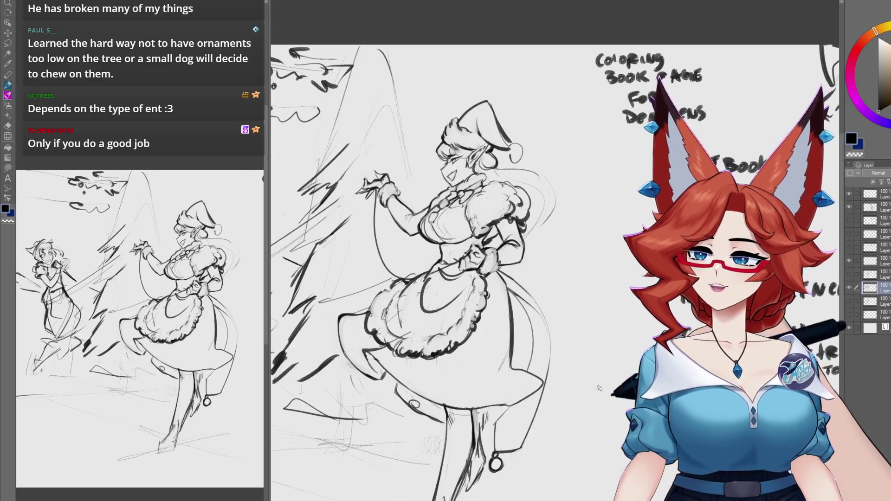
Step: Pan and zoom to the cat-eared girl and tree top, then undo the latest stroke there
scroll(510, 209, "up", 3)
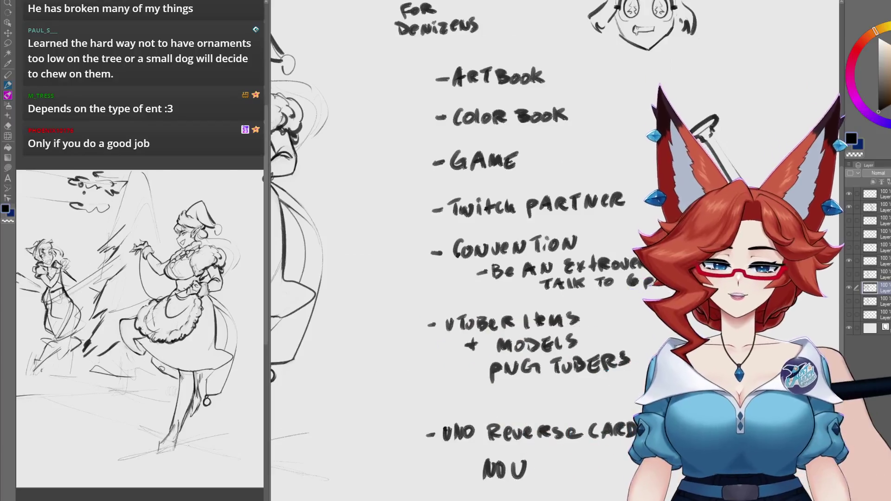
mouse_move(459, 496)
left_mouse_down()
mouse_move(602, 382)
mouse_move(579, 405)
mouse_move(440, 473)
mouse_move(547, 387)
mouse_move(527, 397)
mouse_move(529, 411)
mouse_move(592, 219)
mouse_move(652, 265)
left_mouse_up()
left_click_drag(417, 232, 760, 183)
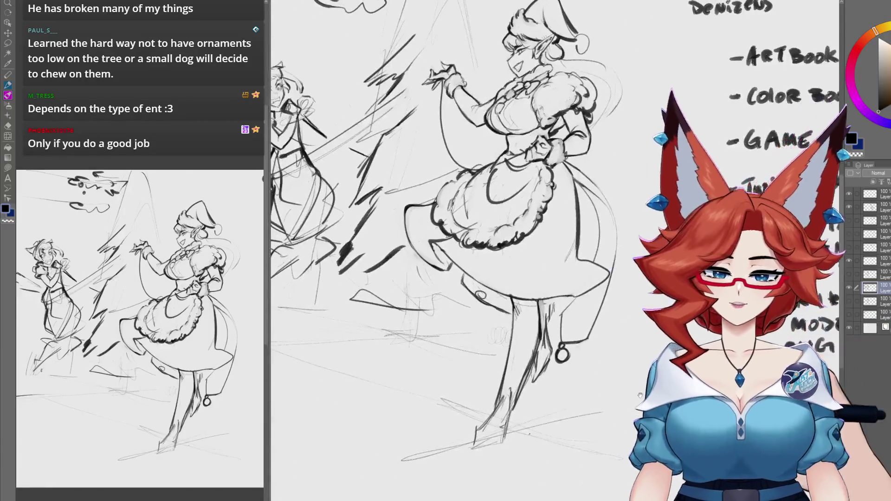
mouse_move(464, 250)
left_mouse_down()
mouse_move(514, 300)
mouse_move(538, 302)
left_mouse_up()
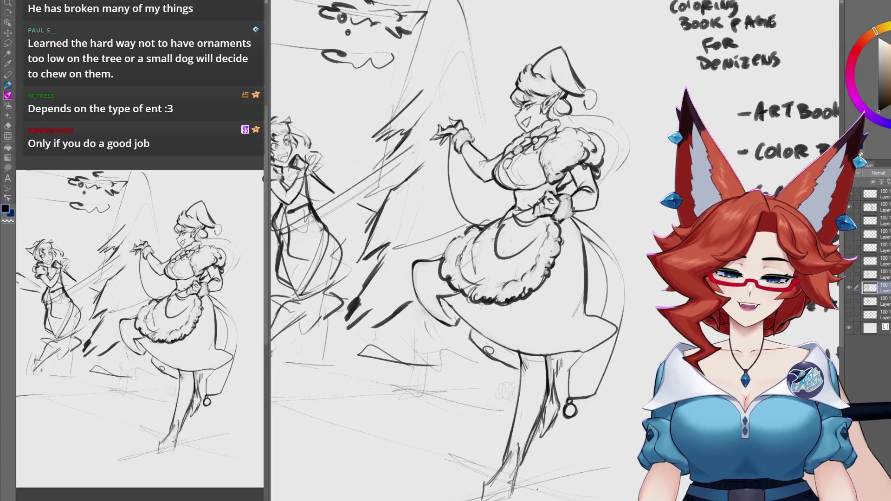
mouse_move(610, 335)
left_mouse_down()
mouse_move(556, 353)
mouse_move(553, 339)
mouse_move(534, 447)
mouse_move(480, 432)
left_mouse_up()
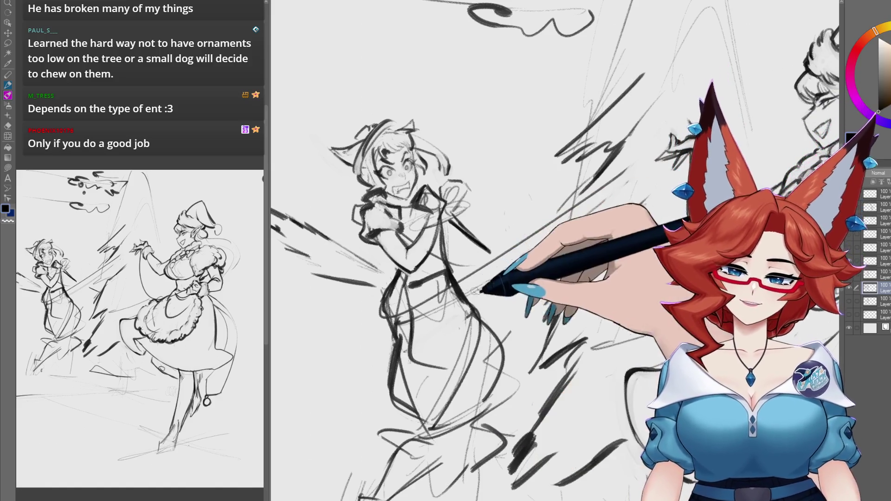
scroll(487, 394, "down", 3)
left_click_drag(497, 355, 455, 467)
key("ctrl+z")
key("ctrl+z")
key("ctrl+z")
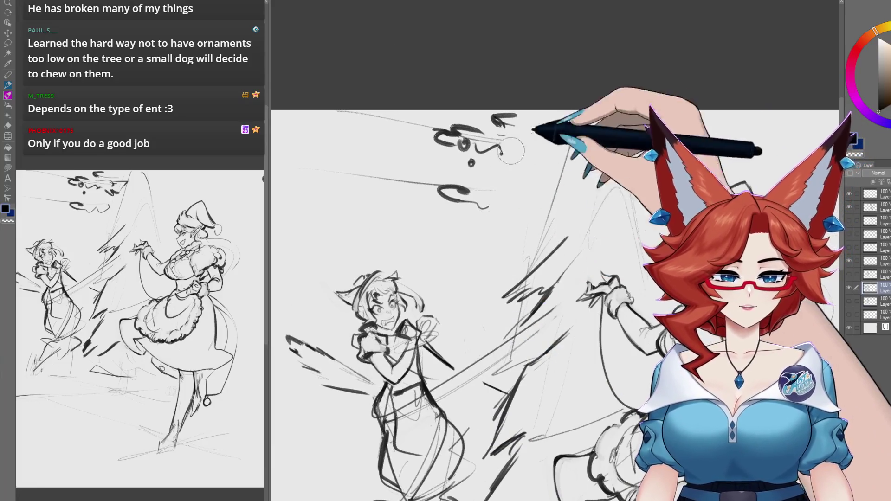
Step: Undo the remaining line at the canvas top and frame the tree beside the cat girl
key("ctrl+z")
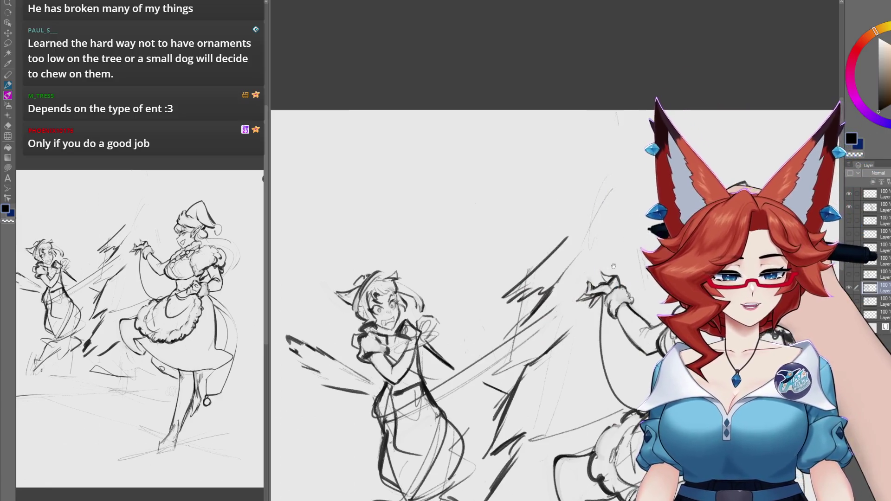
mouse_move(614, 267)
left_mouse_down()
mouse_move(488, 194)
mouse_move(501, 164)
left_mouse_up()
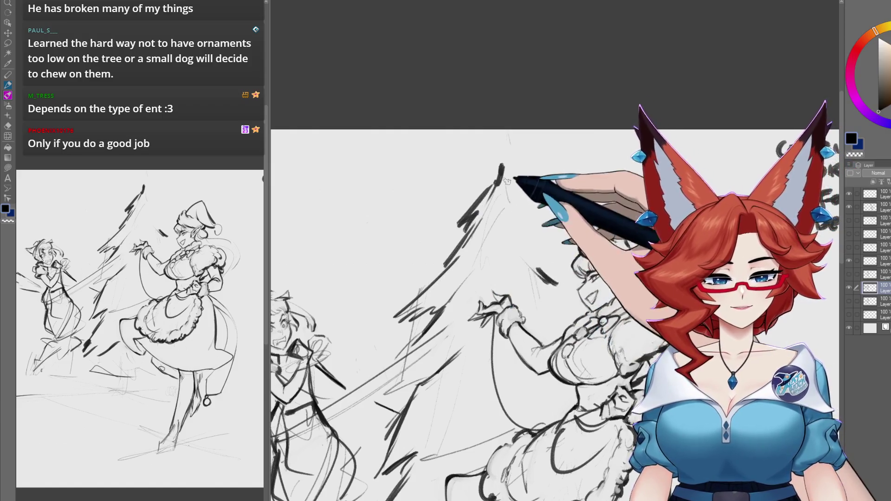
left_click_drag(562, 267, 529, 221)
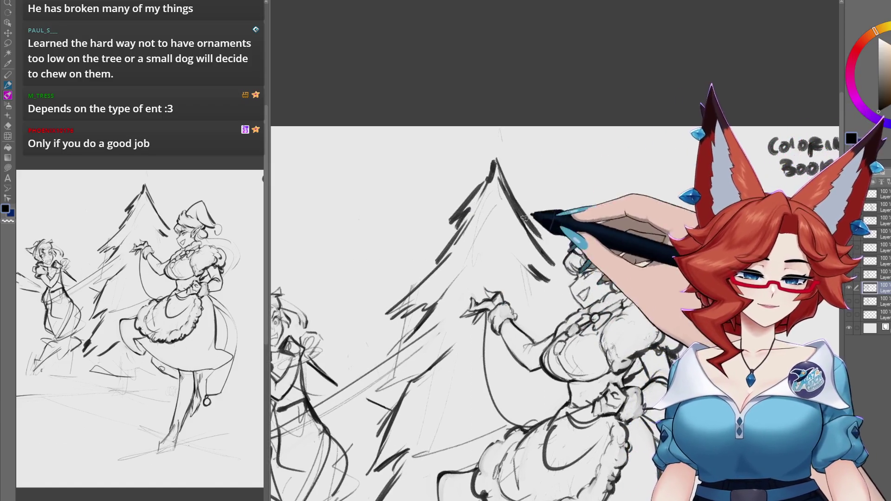
left_click_drag(556, 288, 533, 259)
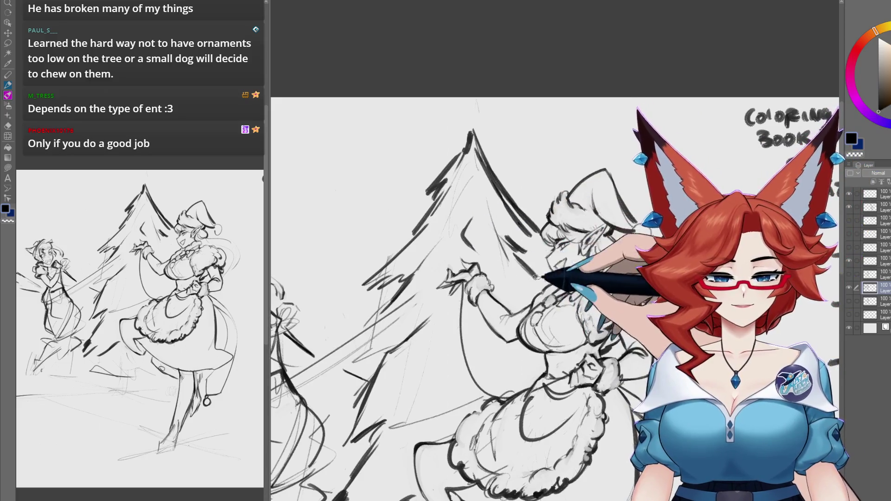
left_click_drag(534, 263, 551, 166)
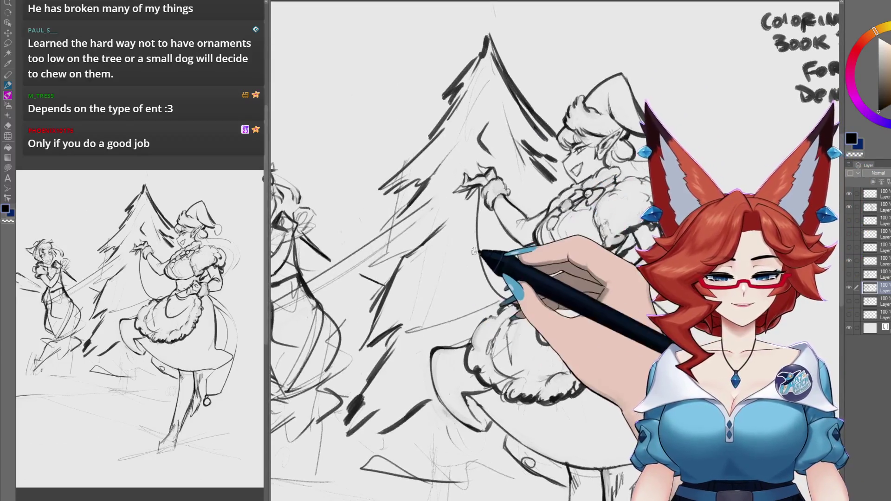
mouse_move(435, 259)
left_mouse_down()
mouse_move(515, 301)
mouse_move(548, 386)
left_mouse_up()
mouse_move(455, 391)
left_mouse_down()
mouse_move(506, 369)
mouse_move(534, 378)
left_mouse_up()
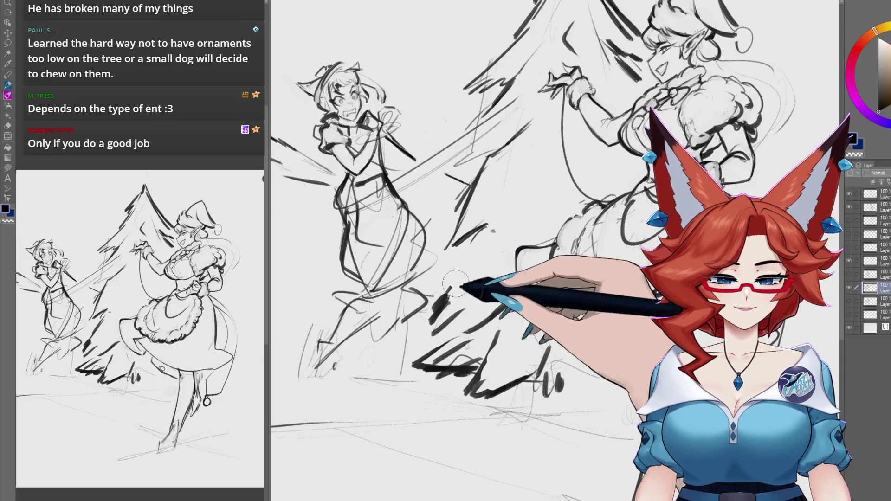
Step: Sketch branches at the tree's base and dark hatching along its left side
mouse_move(481, 255)
left_mouse_down()
mouse_move(459, 332)
mouse_move(466, 320)
left_mouse_up()
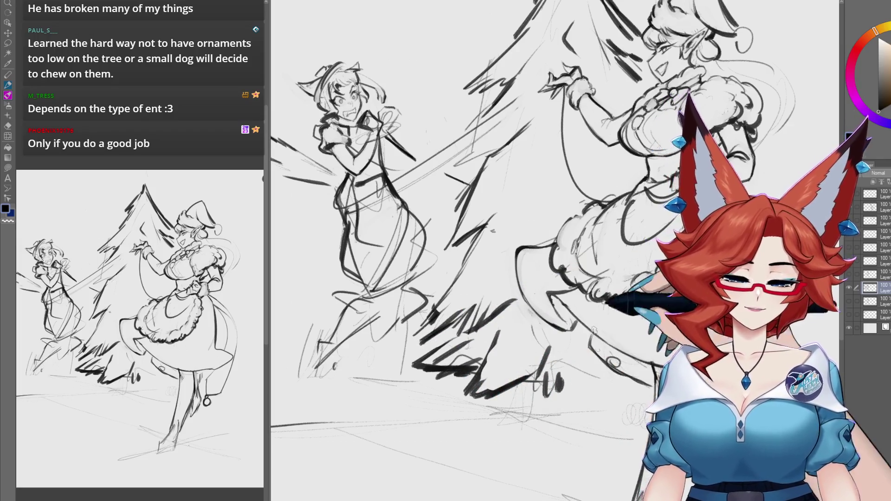
mouse_move(511, 223)
left_mouse_down()
mouse_move(521, 311)
mouse_move(483, 264)
left_mouse_up()
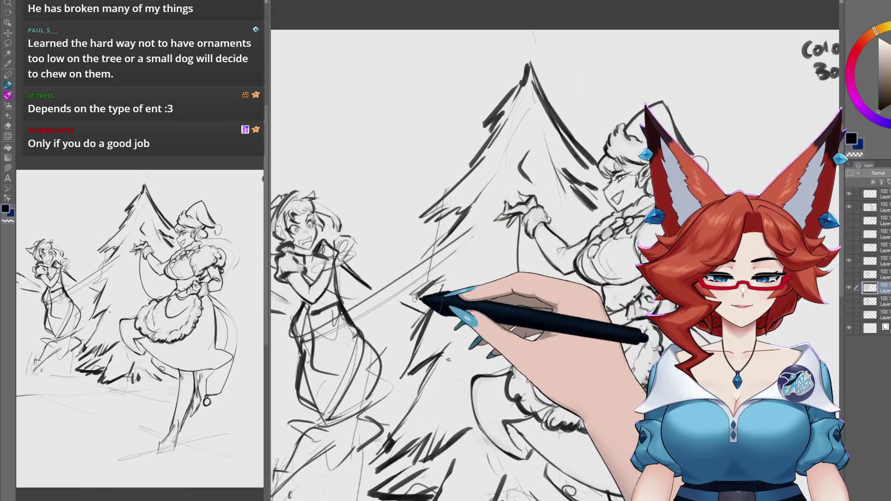
mouse_move(424, 298)
left_mouse_down()
mouse_move(467, 270)
mouse_move(490, 279)
left_mouse_up()
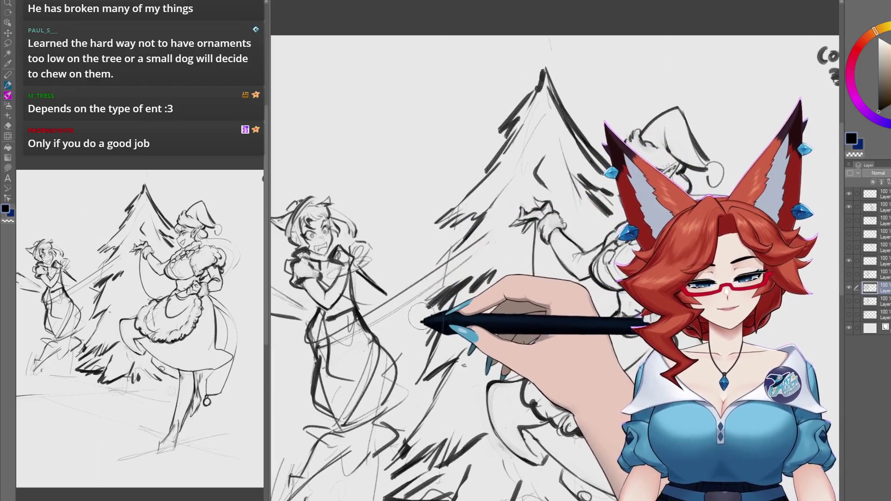
left_click_drag(428, 318, 497, 285)
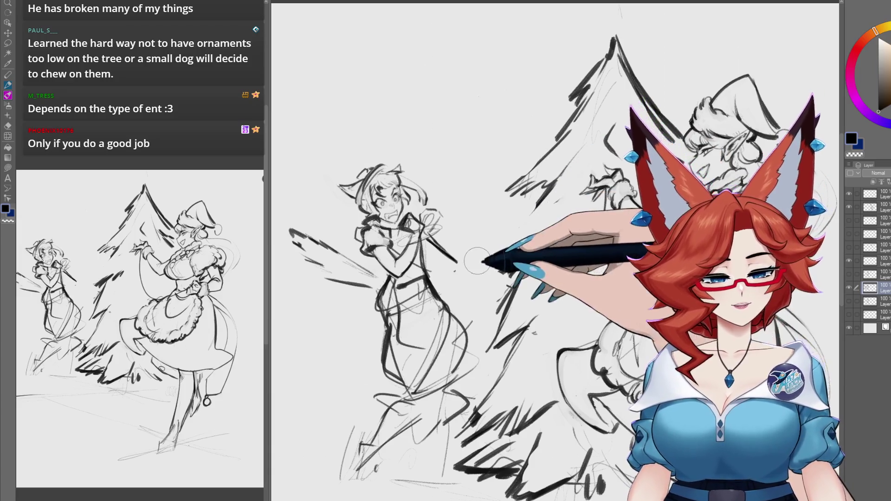
left_click_drag(521, 246, 506, 261)
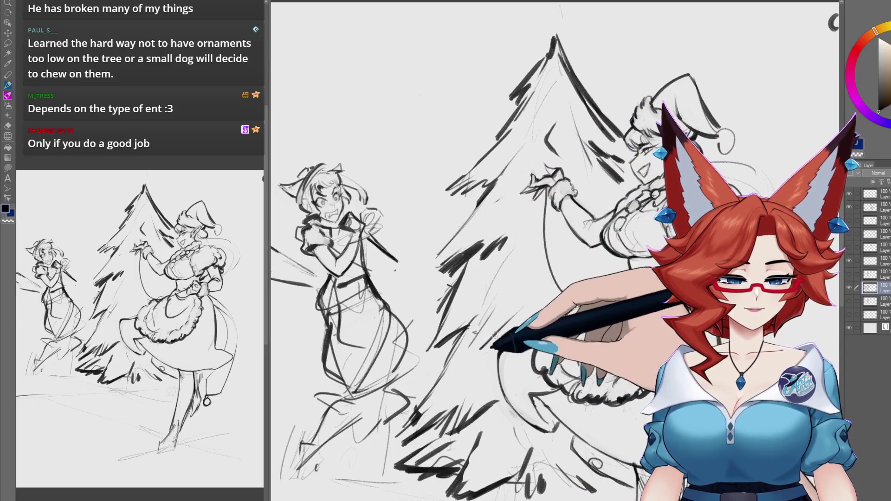
mouse_move(495, 334)
left_mouse_down()
mouse_move(540, 236)
mouse_move(536, 304)
left_mouse_up()
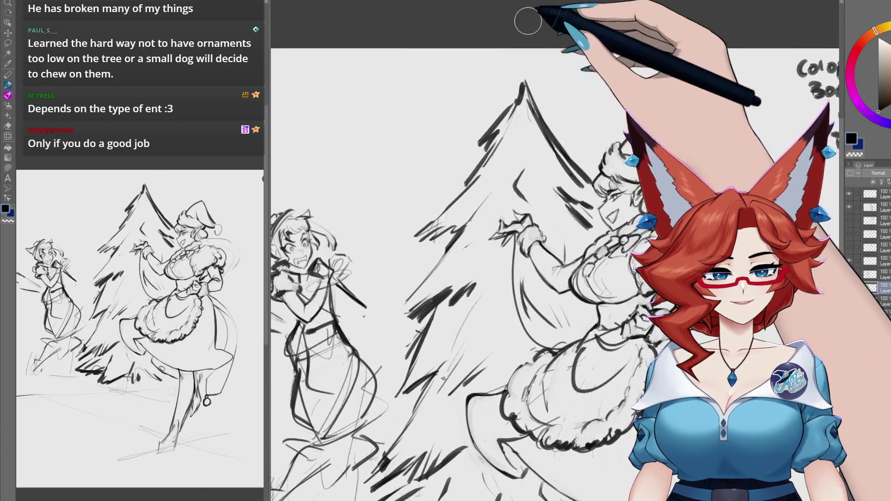
scroll(522, 375, "down", 5)
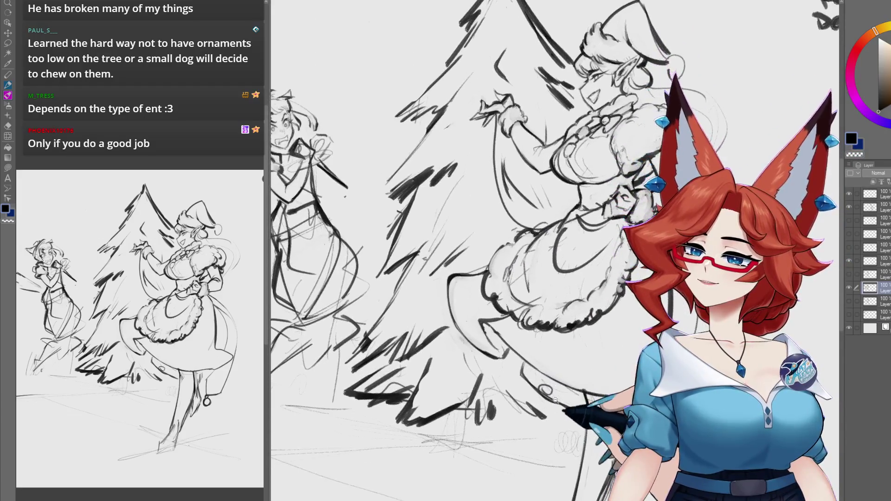
scroll(509, 380, "down", 3)
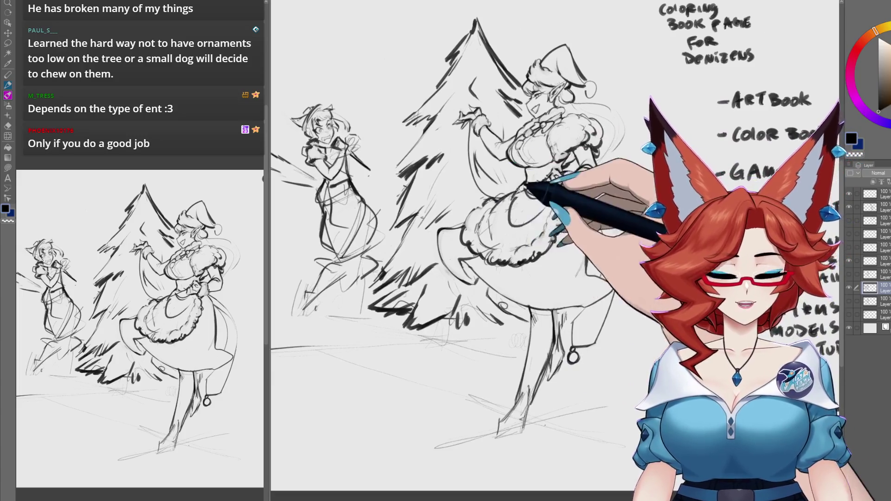
scroll(516, 148, "up", 3)
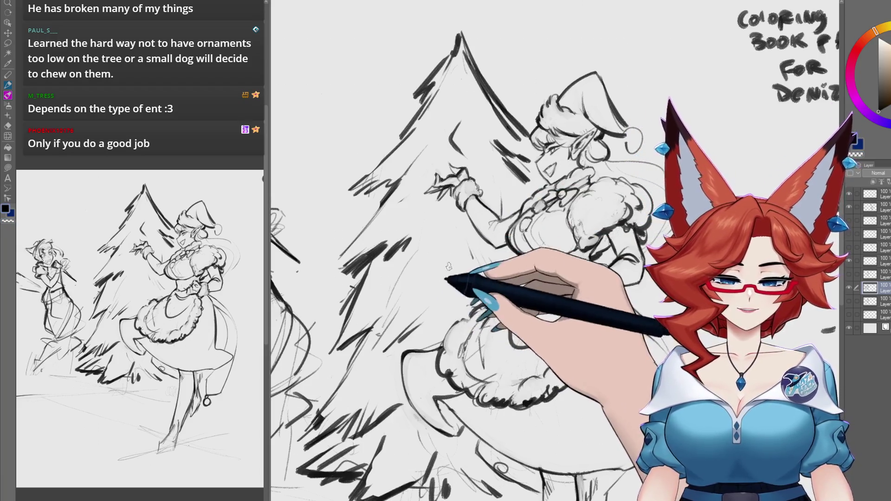
scroll(500, 199, "up", 1)
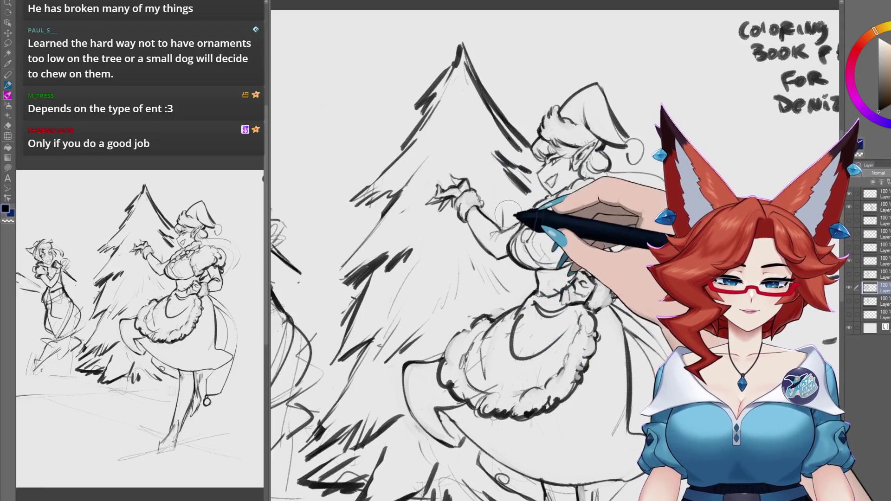
scroll(474, 379, "down", 2)
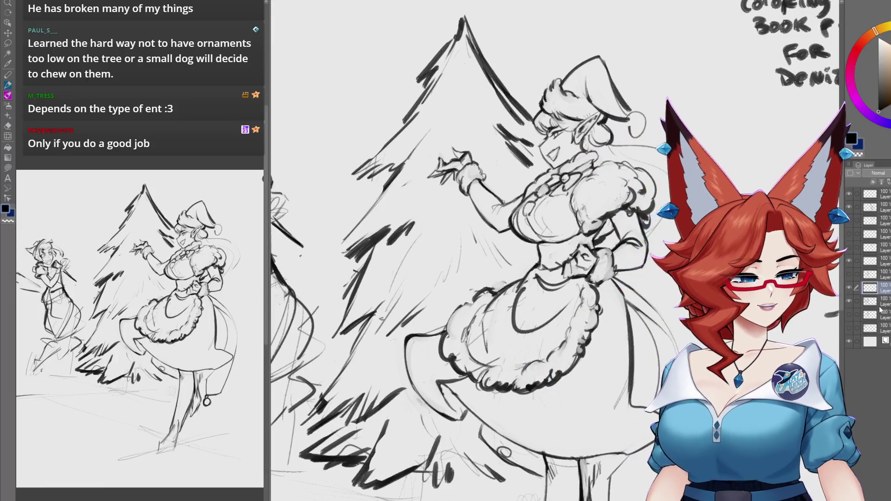
Step: Fade the sketch layer to 35% opacity
key("3")
key("5")
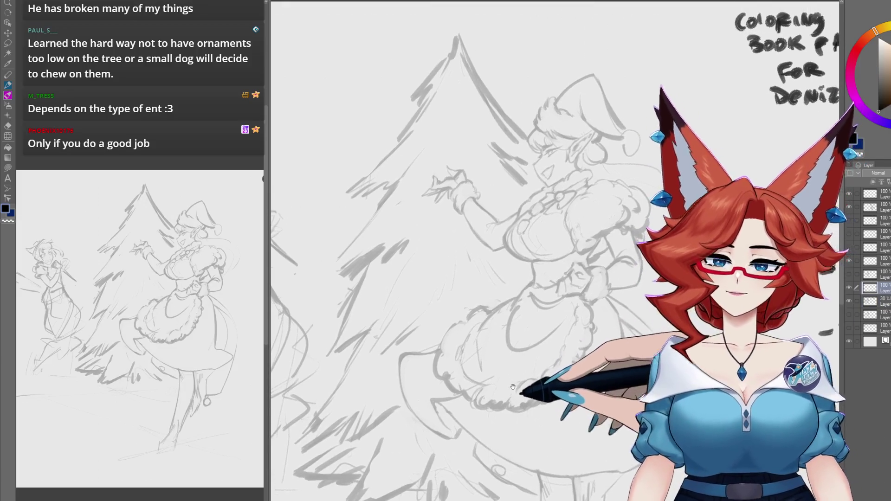
left_click_drag(534, 357, 525, 378)
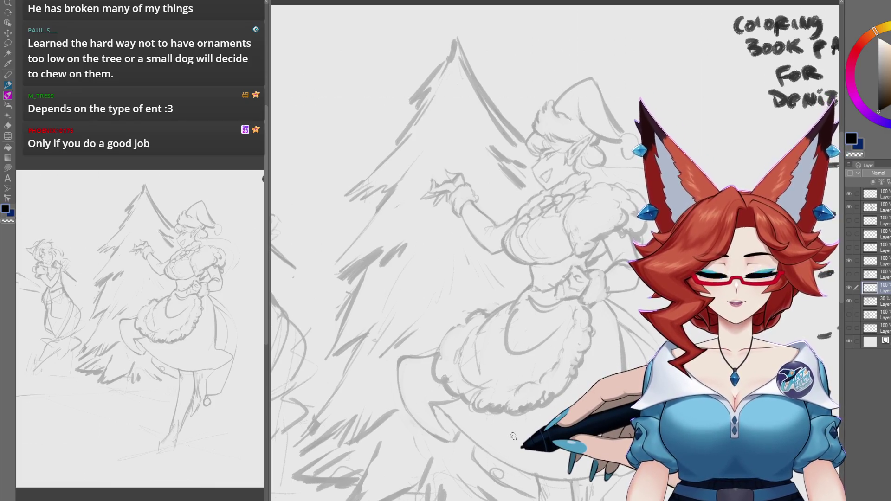
scroll(494, 329, "up", 3)
scroll(494, 329, "left", 2)
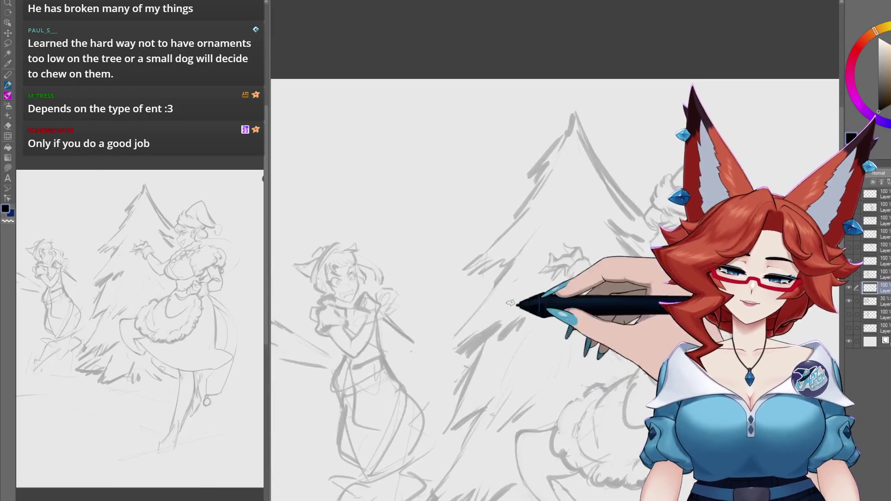
Step: Draw a long hatched horizontal line near the top with small fuzzy marks above it
mouse_move(346, 167)
left_mouse_down()
mouse_move(455, 170)
mouse_move(431, 171)
left_mouse_up()
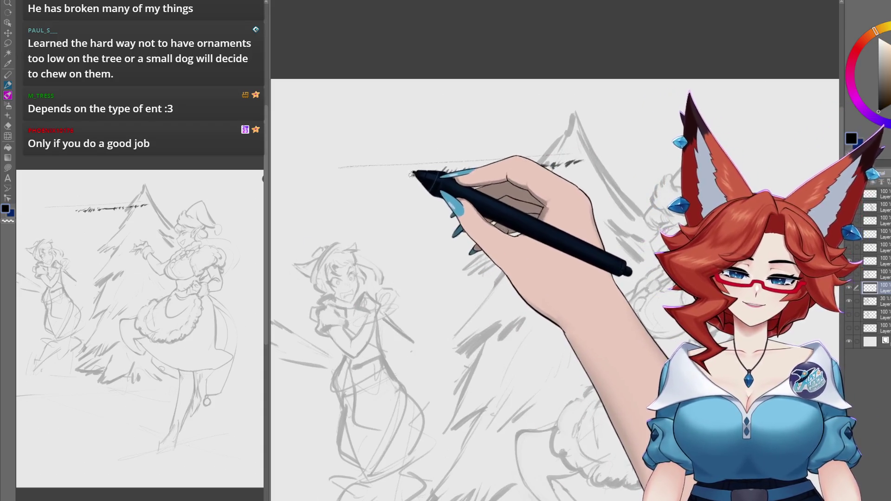
mouse_move(414, 175)
left_mouse_down()
mouse_move(342, 180)
mouse_move(388, 178)
left_mouse_up()
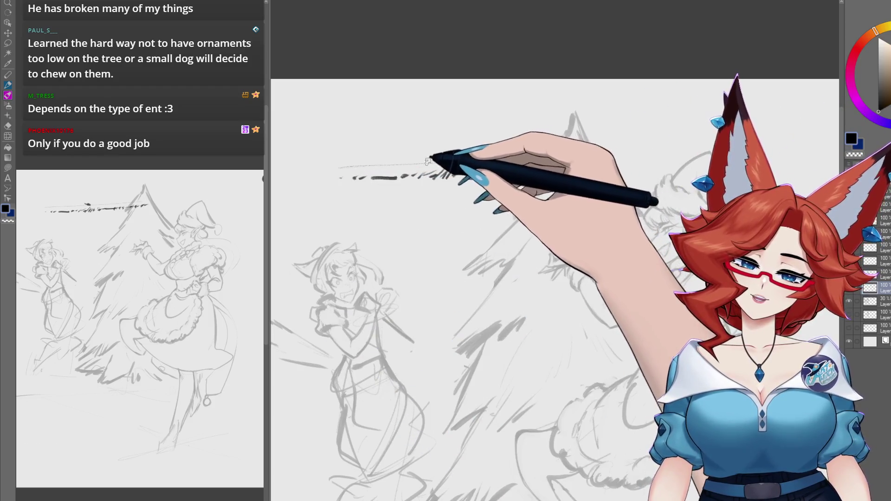
mouse_move(431, 155)
left_mouse_down()
mouse_move(413, 163)
mouse_move(387, 156)
mouse_move(461, 160)
left_mouse_up()
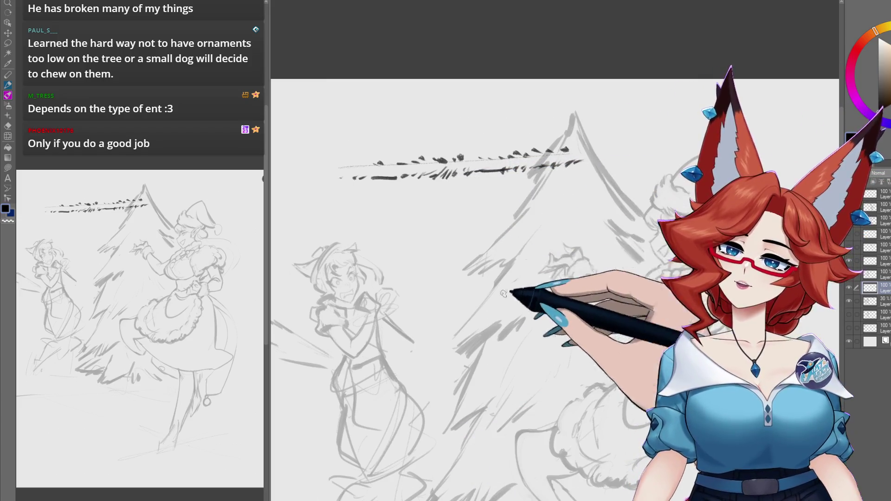
left_click_drag(535, 427, 531, 343)
left_click_drag(663, 350, 568, 355)
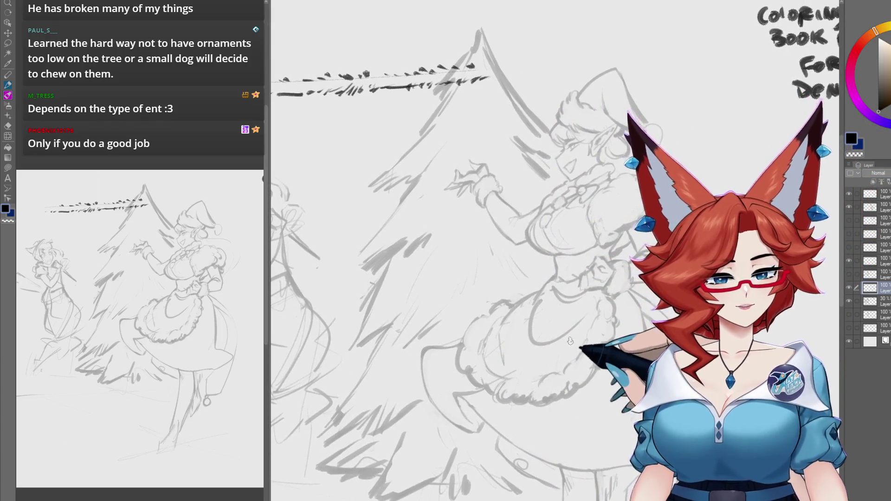
mouse_move(585, 286)
left_mouse_down()
mouse_move(600, 282)
mouse_move(610, 241)
mouse_move(602, 218)
mouse_move(406, 476)
left_mouse_up()
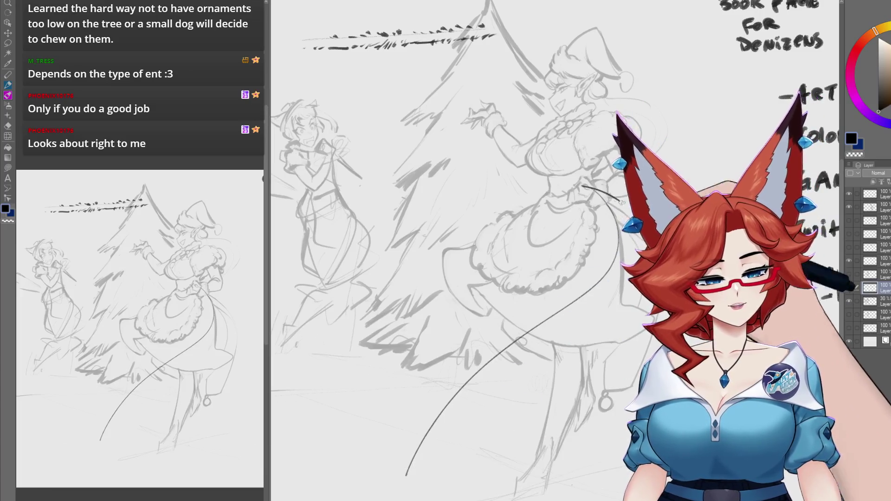
Step: Draw long looping rope curves from the elf maid's hand sweeping left toward the girl
left_click_drag(621, 202, 511, 350)
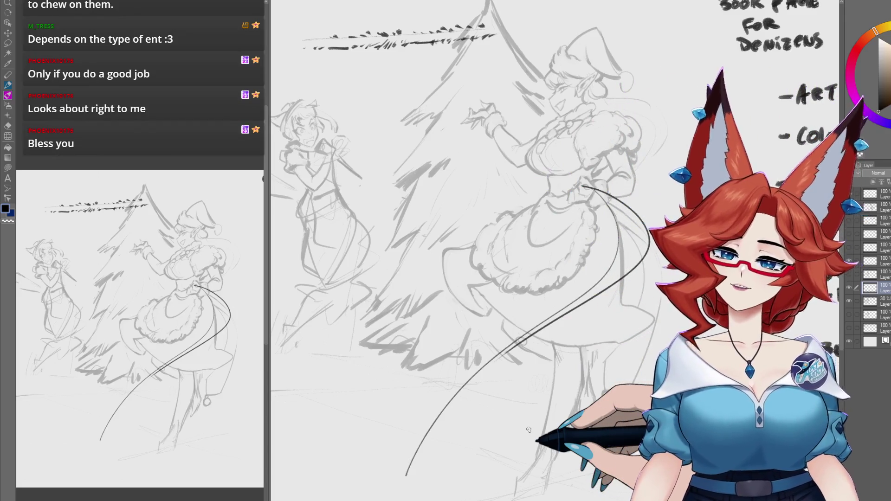
left_click_drag(597, 235, 546, 240)
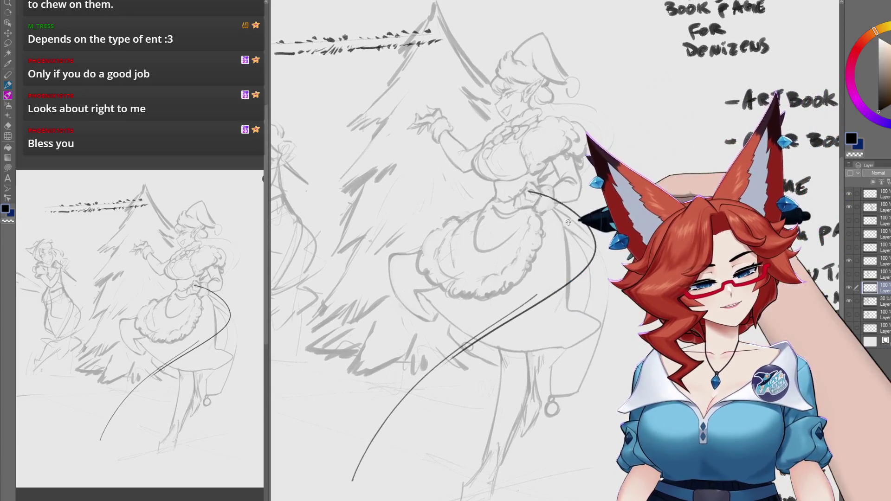
mouse_move(467, 333)
left_mouse_down()
mouse_move(579, 365)
mouse_move(573, 373)
left_mouse_up()
mouse_move(615, 251)
left_mouse_down()
mouse_move(477, 278)
mouse_move(538, 167)
left_mouse_up()
left_click_drag(625, 215, 652, 219)
mouse_move(571, 140)
left_mouse_down()
mouse_move(598, 146)
mouse_move(596, 163)
mouse_move(420, 231)
left_mouse_up()
mouse_move(587, 174)
left_mouse_down()
mouse_move(384, 273)
mouse_move(441, 221)
left_mouse_up()
Step: Redraw the lasso loop larger, trying and undoing several arcs around the cat-eared girl
key("ctrl+z")
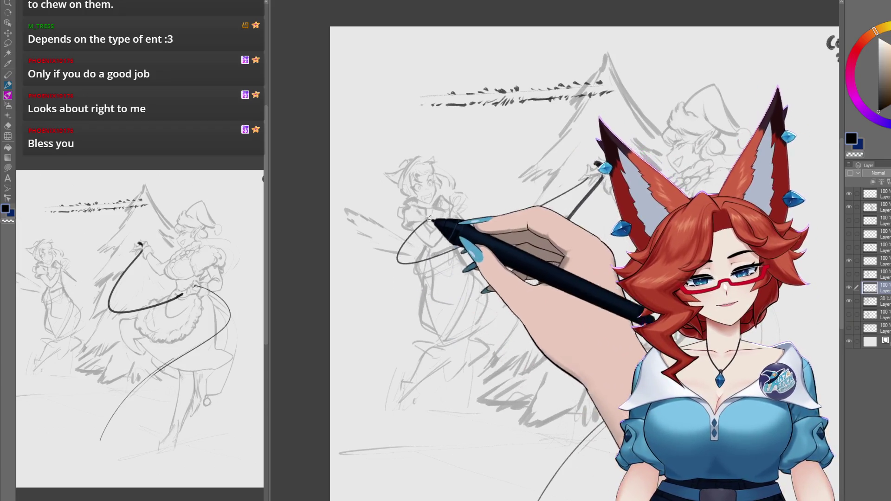
key("ctrl+z")
mouse_move(594, 173)
left_mouse_down()
mouse_move(388, 302)
mouse_move(411, 233)
left_mouse_up()
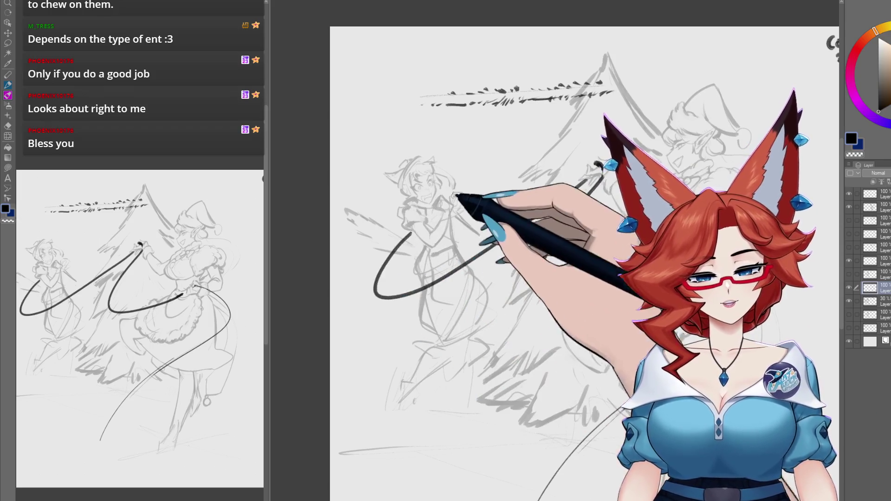
left_click_drag(484, 133, 408, 218)
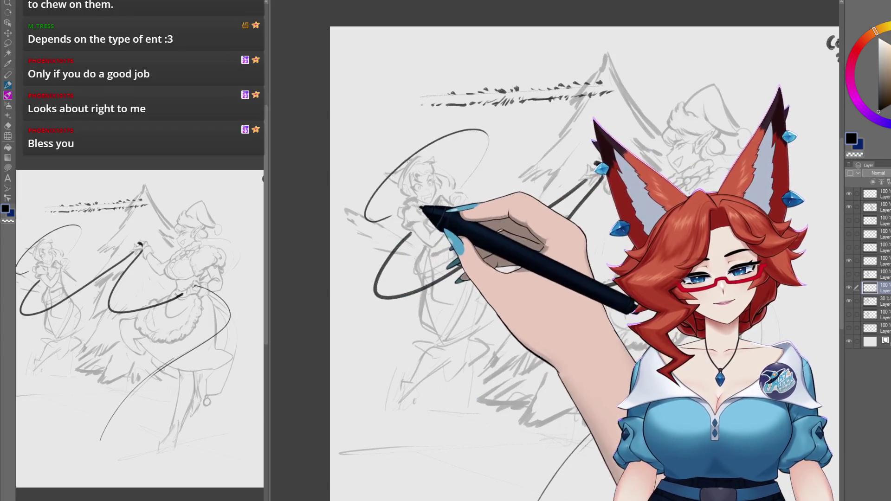
key("ctrl+z")
left_click_drag(456, 184, 378, 180)
key("ctrl+z")
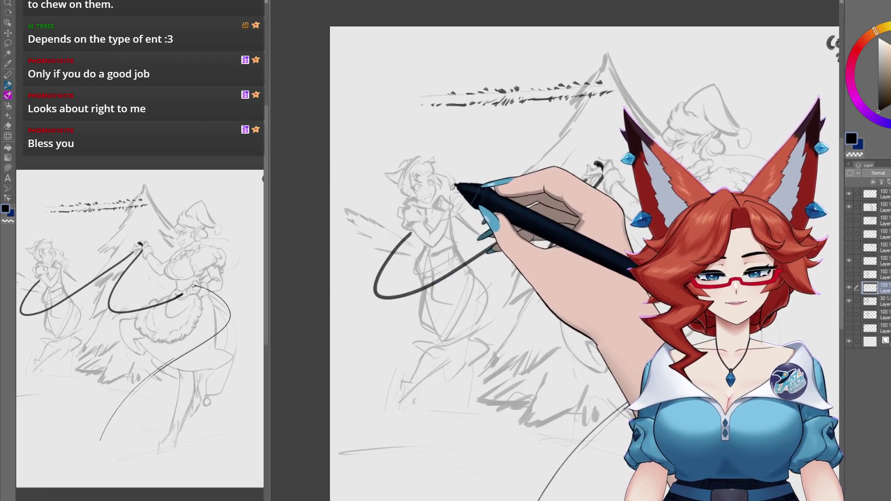
left_click_drag(457, 183, 394, 197)
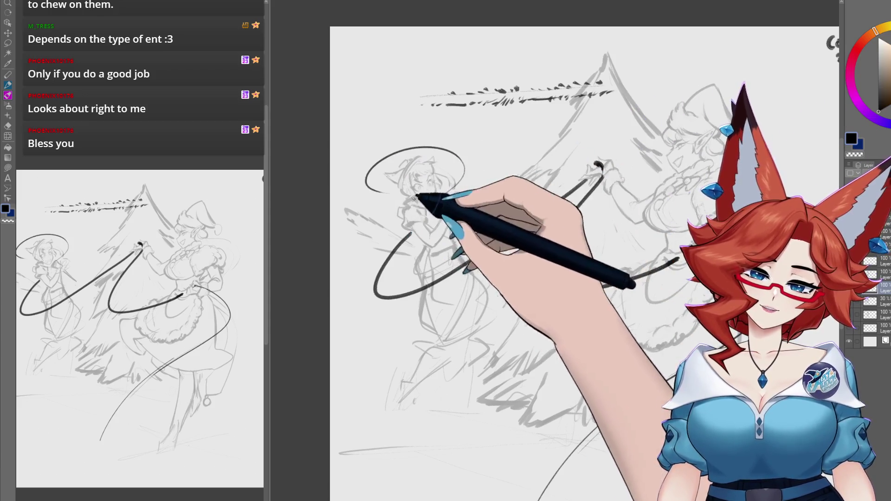
scroll(467, 239, "down", 1)
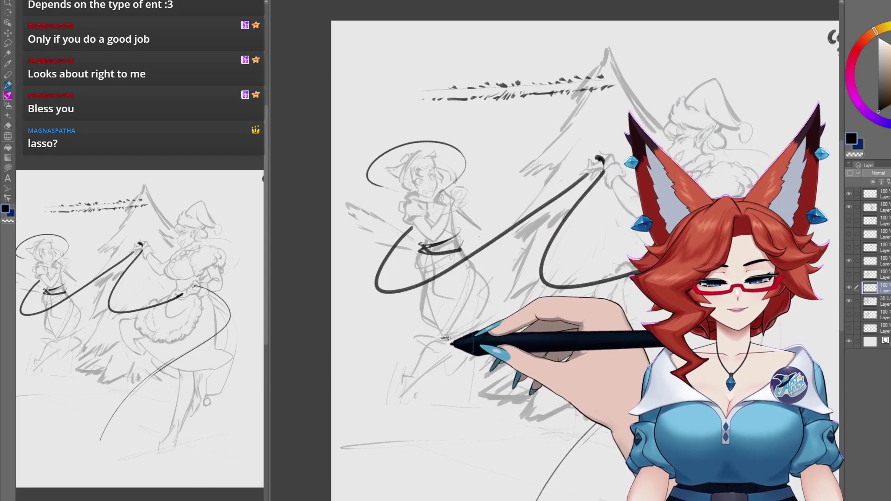
left_click_drag(483, 335, 454, 330)
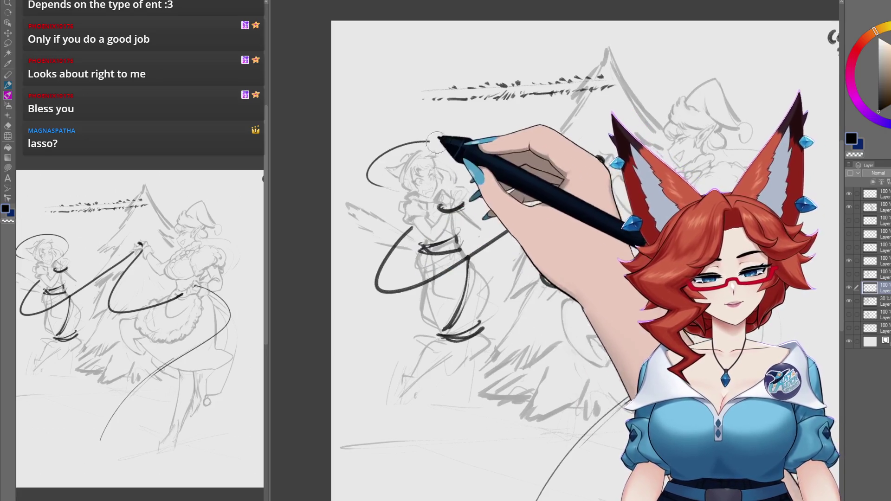
key("ctrl+z")
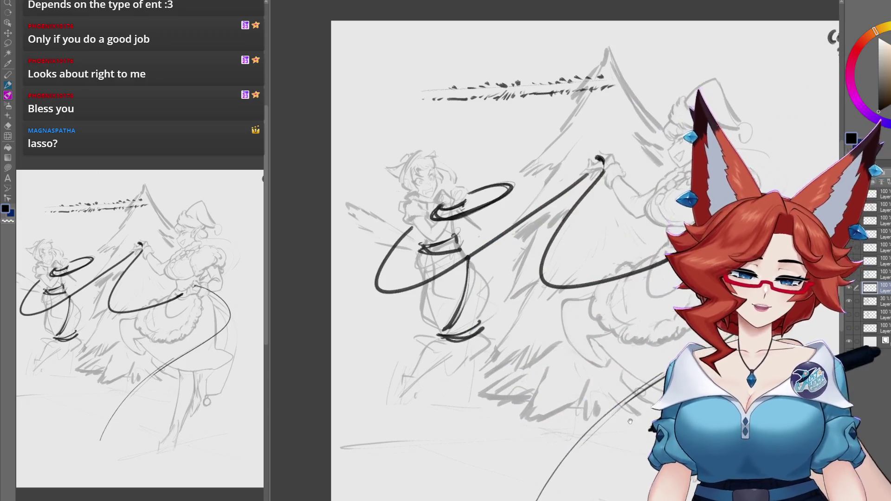
Step: Draw the long lower stretch of the lasso and tint the rope layer blue with Layer Color
scroll(629, 421, "down", 3)
left_click_drag(448, 471, 474, 352)
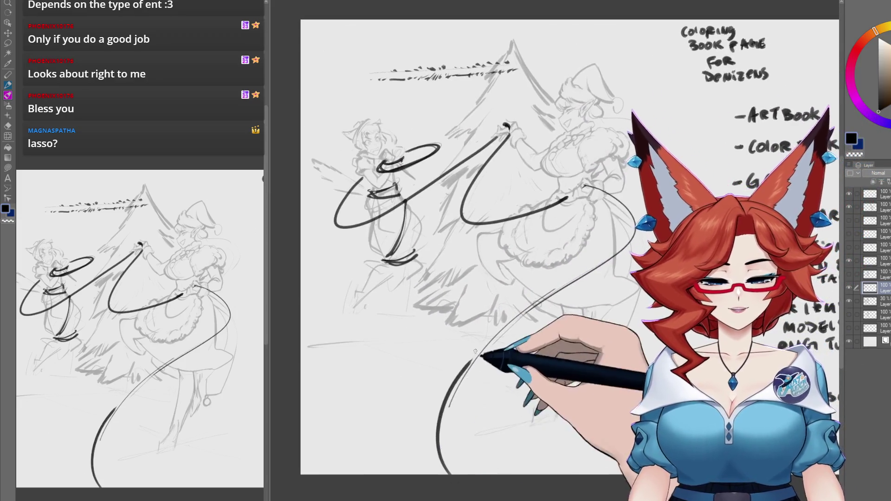
left_click_drag(603, 261, 431, 466)
left_click_drag(532, 368, 524, 380)
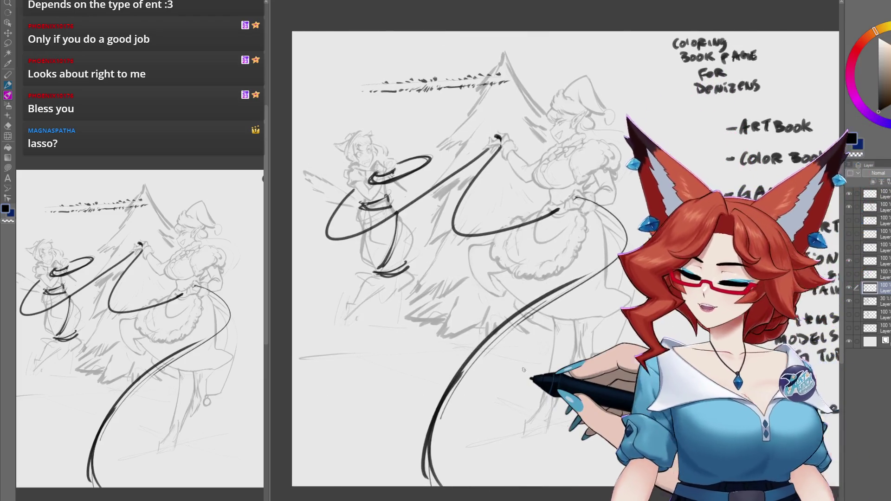
key("ctrl+shift+c")
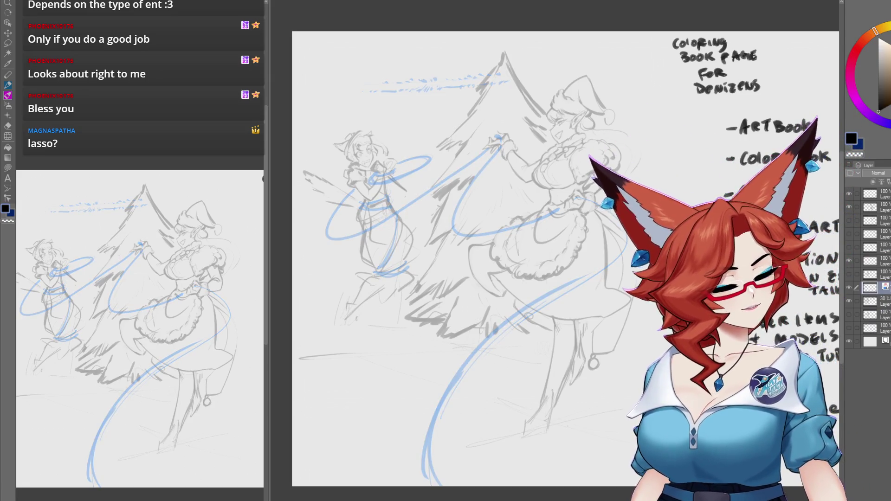
scroll(558, 233, "up", 5)
mouse_move(547, 242)
left_mouse_down()
mouse_move(528, 253)
mouse_move(463, 201)
left_mouse_up()
Step: Draw a dashed fuzzy pencil stroke curling down from the maid's waist beside the blue rope
scroll(464, 237, "down", 2)
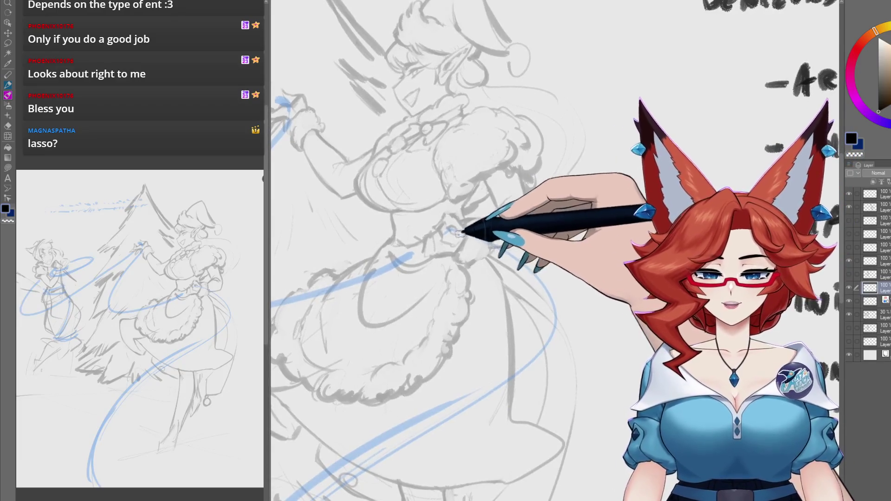
mouse_move(465, 239)
left_mouse_down()
mouse_move(504, 247)
mouse_move(524, 277)
left_mouse_up()
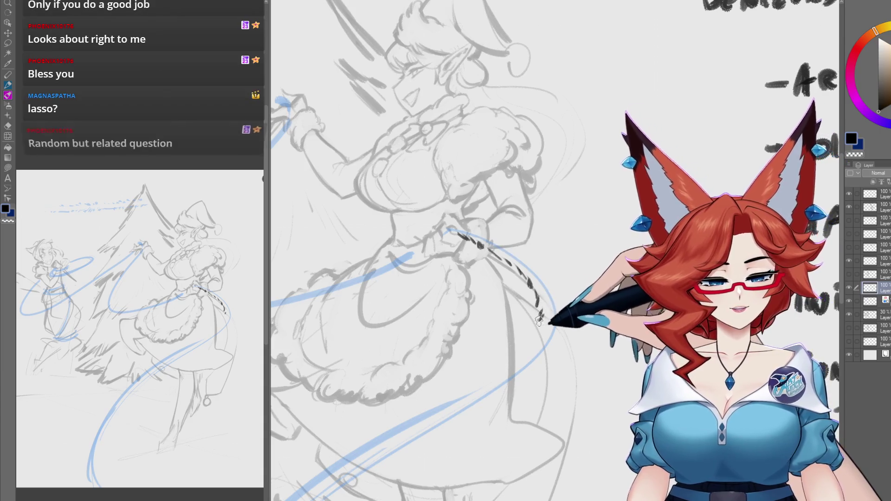
scroll(577, 280, "up", 2)
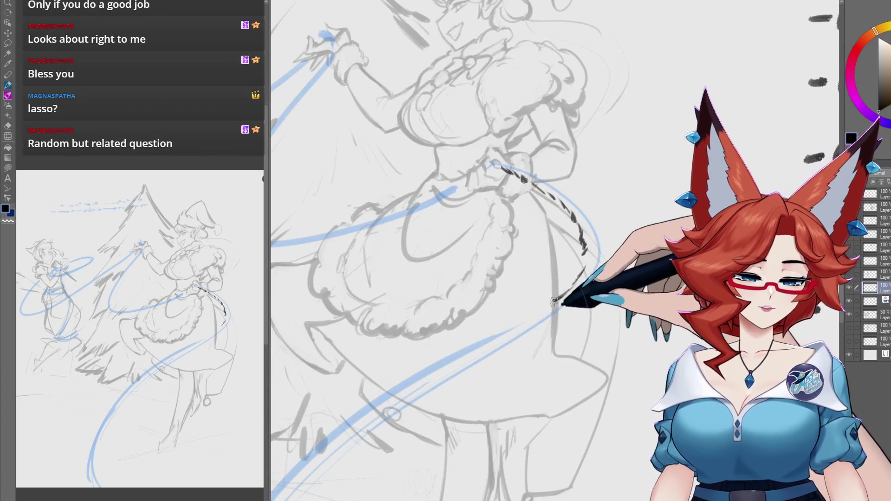
scroll(584, 262, "up", 1)
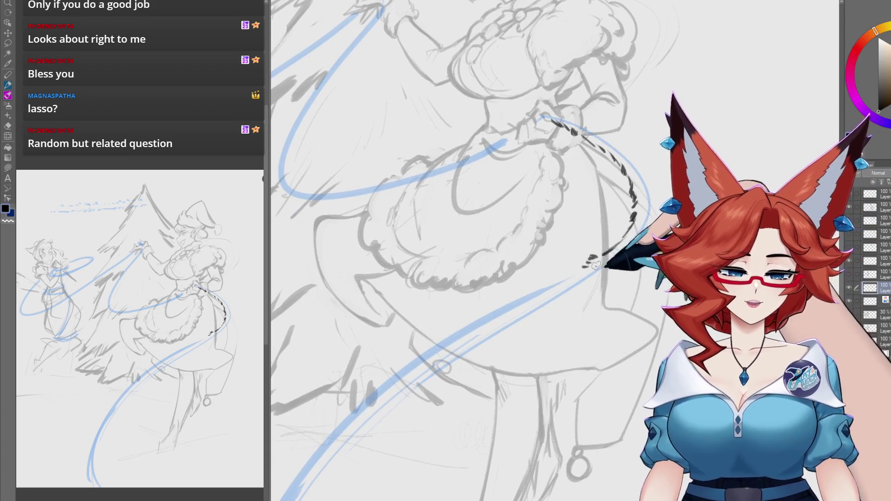
left_click_drag(596, 264, 559, 307)
left_click_drag(573, 270, 593, 259)
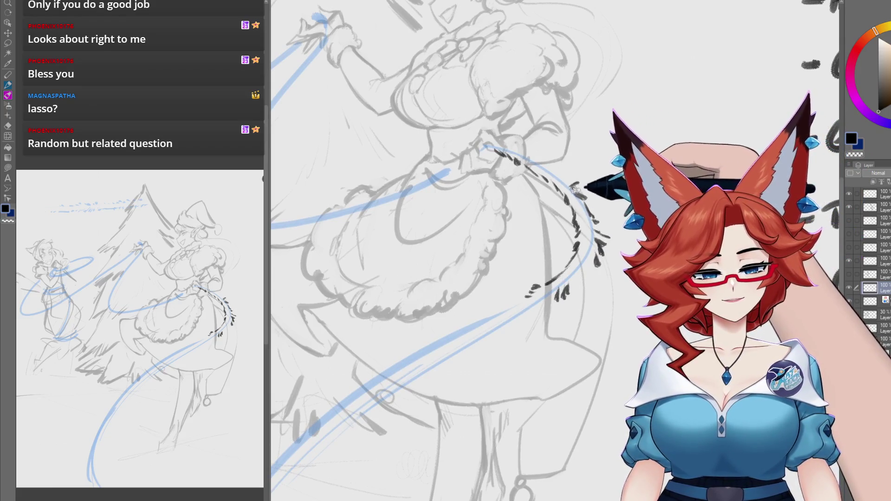
left_click_drag(595, 263, 596, 258)
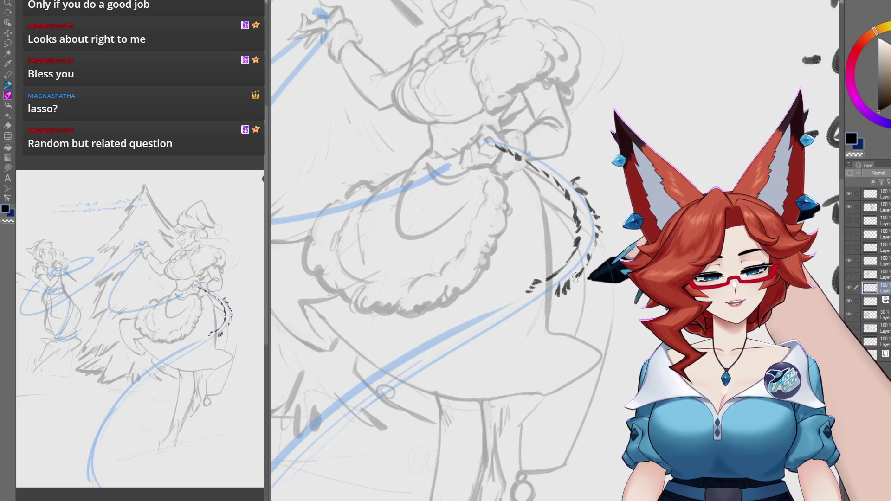
scroll(575, 279, "down", 5)
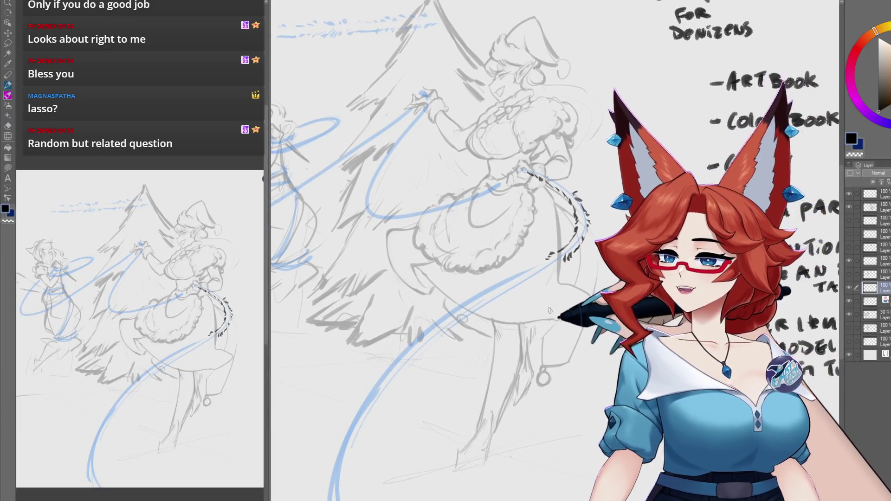
Step: Hatch dark fuzzy tufts along the lower end of the blue rope
left_click_drag(540, 329, 589, 250)
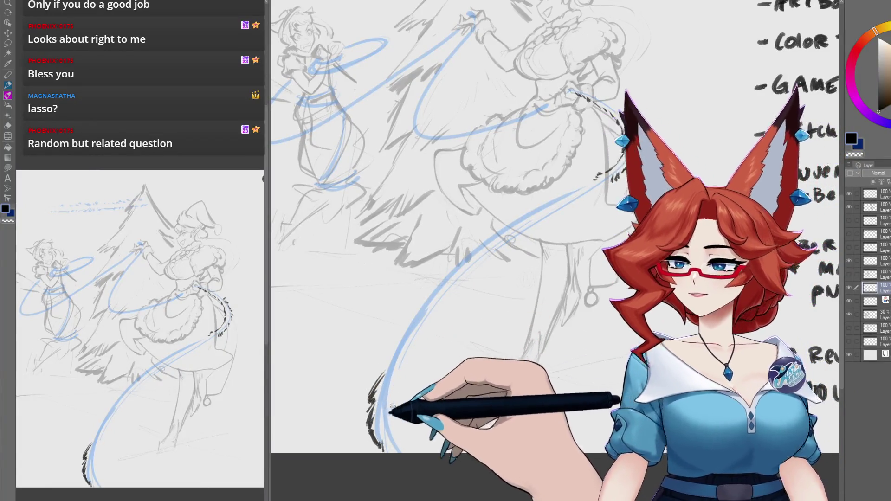
left_click_drag(389, 434, 386, 414)
left_click_drag(395, 368, 392, 401)
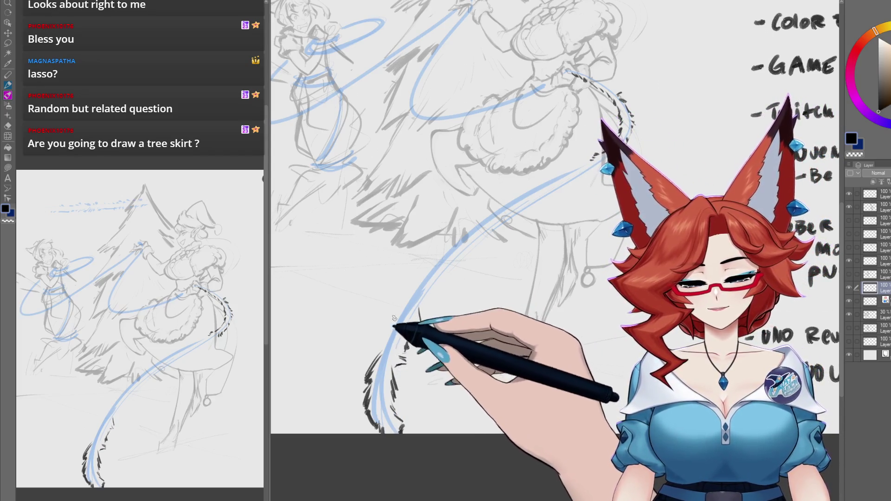
mouse_move(394, 318)
left_mouse_down()
mouse_move(377, 348)
mouse_move(387, 344)
mouse_move(401, 361)
left_mouse_up()
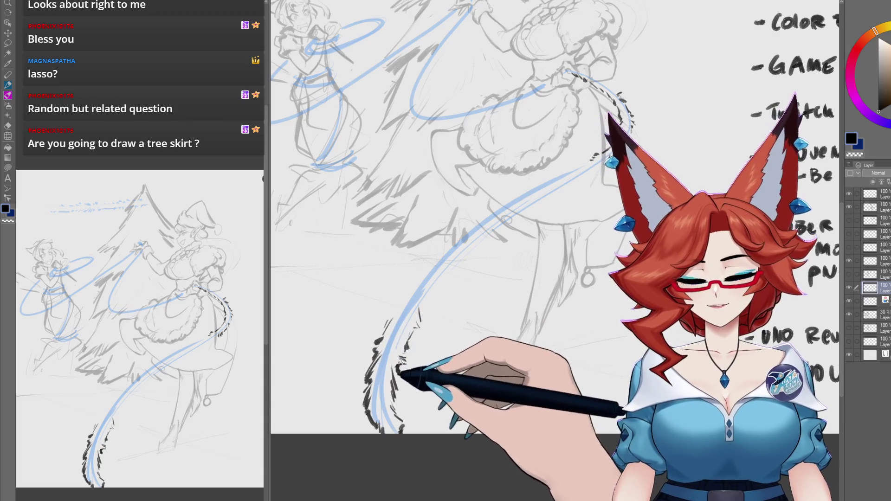
Step: Sketch a rough line across the base of the Christmas tree
left_click_drag(429, 325, 424, 336)
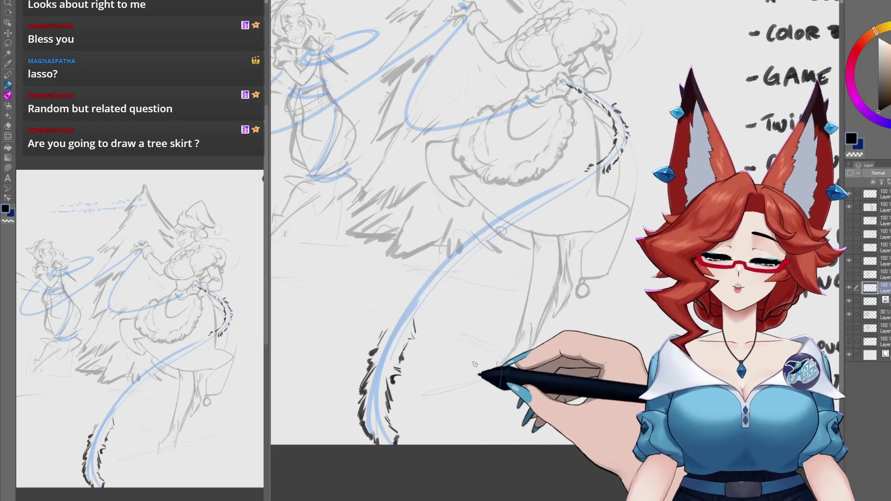
mouse_move(474, 364)
left_mouse_down()
mouse_move(482, 355)
mouse_move(472, 342)
mouse_move(546, 301)
left_mouse_up()
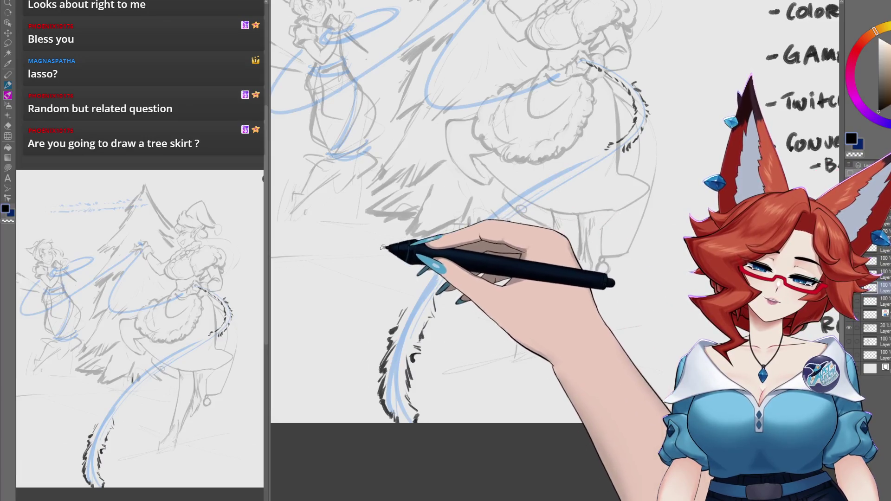
left_click_drag(381, 246, 485, 270)
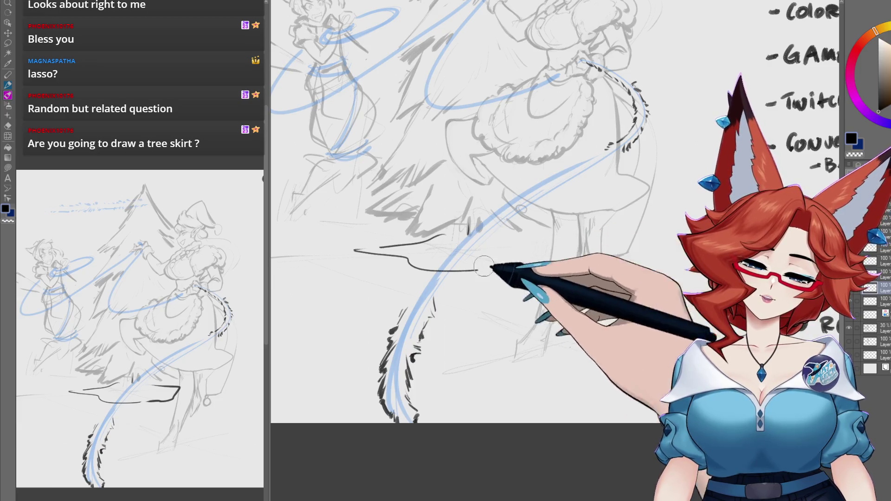
Step: Replace the rough base line with an angular tree skirt with fold lines, then hide its layer
key("ctrl+z")
key("ctrl+z")
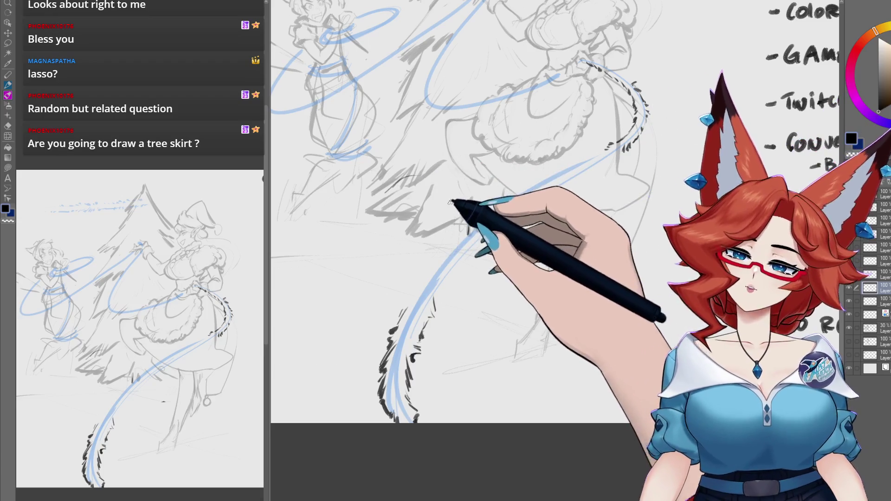
mouse_move(471, 173)
left_mouse_down()
mouse_move(389, 183)
mouse_move(358, 210)
mouse_move(354, 249)
mouse_move(364, 242)
mouse_move(423, 272)
mouse_move(494, 267)
left_mouse_up()
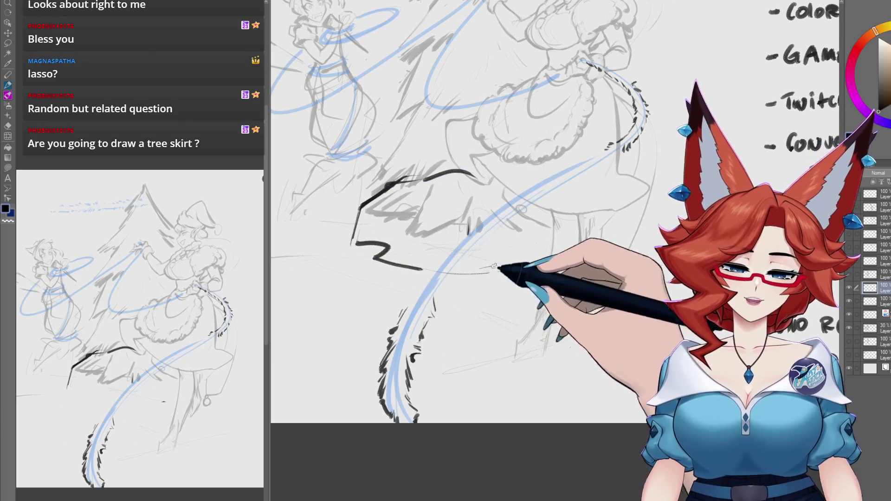
mouse_move(429, 179)
left_mouse_down()
mouse_move(388, 248)
mouse_move(392, 265)
left_mouse_up()
mouse_move(464, 181)
left_mouse_down()
mouse_move(461, 258)
mouse_move(452, 269)
left_mouse_up()
left_click_drag(489, 195, 485, 267)
left_click_drag(487, 267, 554, 258)
left_click_drag(538, 216, 542, 253)
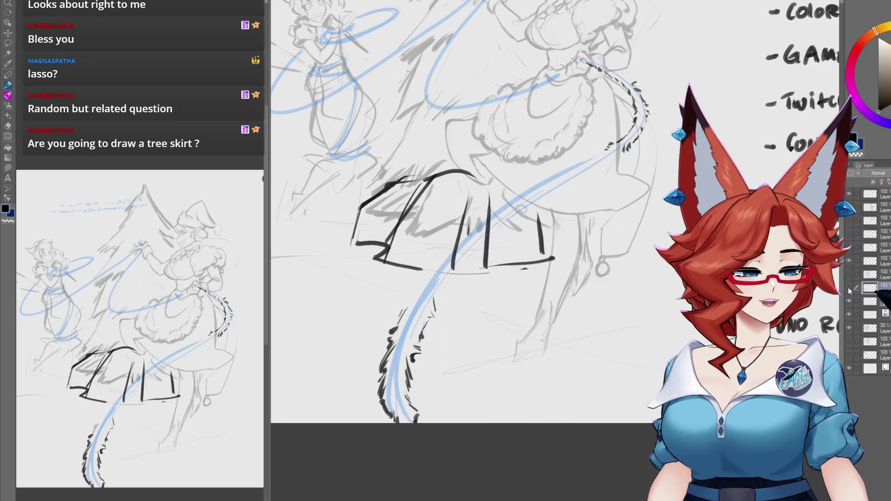
left_click(847, 287)
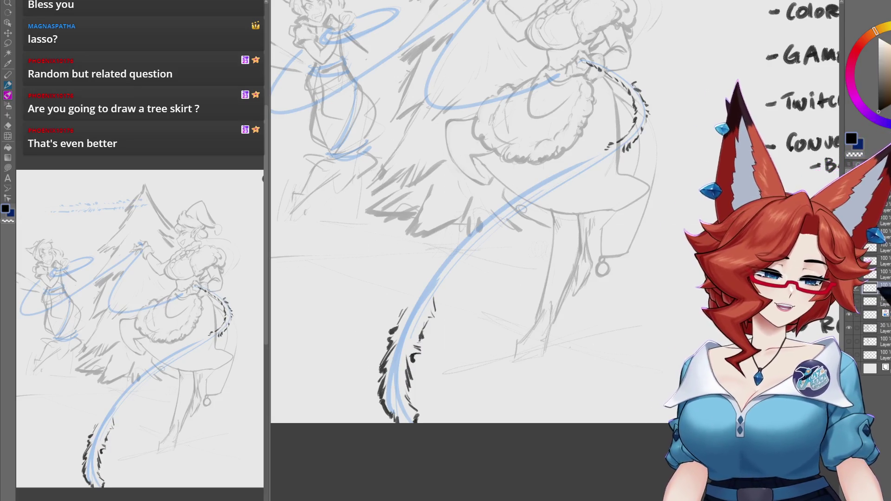
Step: Redraw the tree skirt's curved top edge, hide it, and hatch fuzzy tufts along the rope
left_click_drag(357, 241, 540, 268)
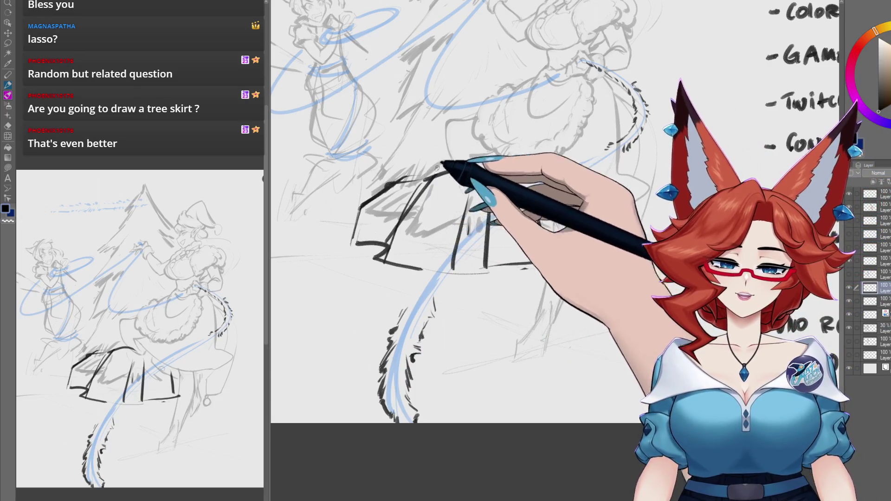
mouse_move(479, 159)
left_mouse_down()
mouse_move(358, 205)
mouse_move(368, 249)
mouse_move(433, 209)
mouse_move(448, 239)
left_mouse_up()
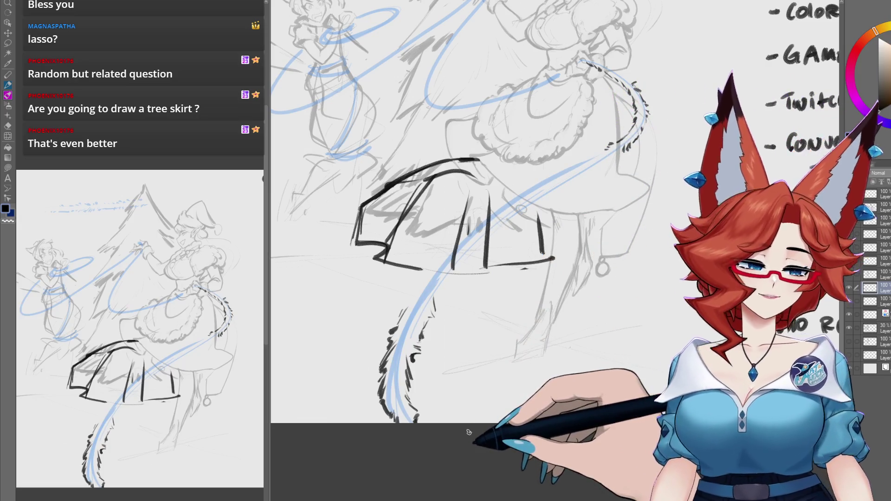
left_click(848, 287)
left_click(884, 302)
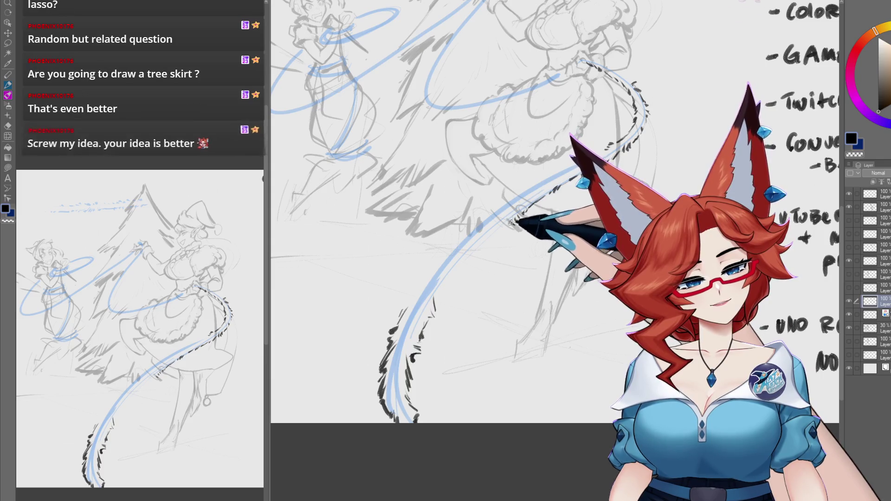
mouse_move(438, 295)
left_mouse_down()
mouse_move(505, 225)
mouse_move(478, 239)
mouse_move(465, 259)
left_mouse_up()
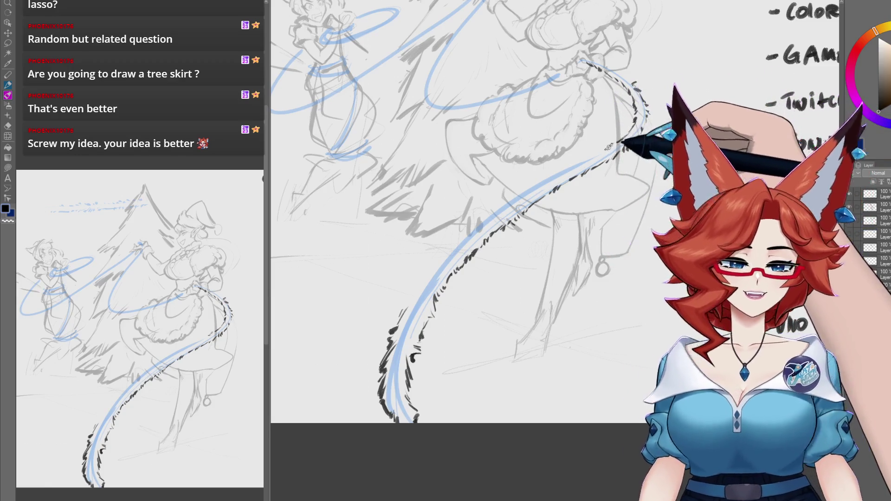
Step: Continue the fuzzy hatching along the rope up to the maid's waist, then zoom out
left_click_drag(433, 265, 421, 274)
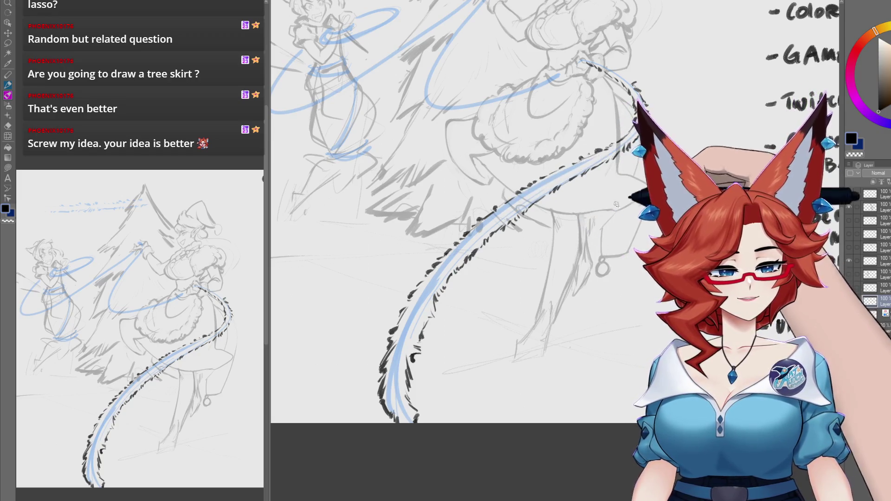
left_click_drag(550, 346, 449, 208)
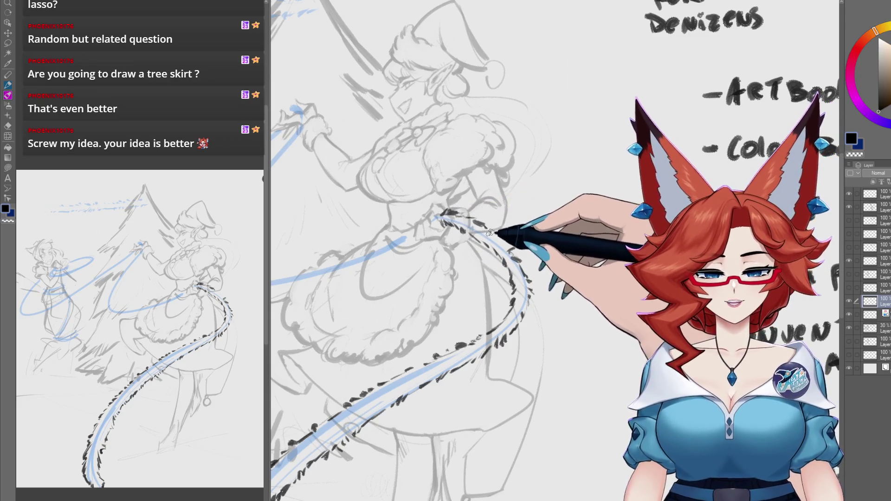
scroll(516, 273, "down", 5)
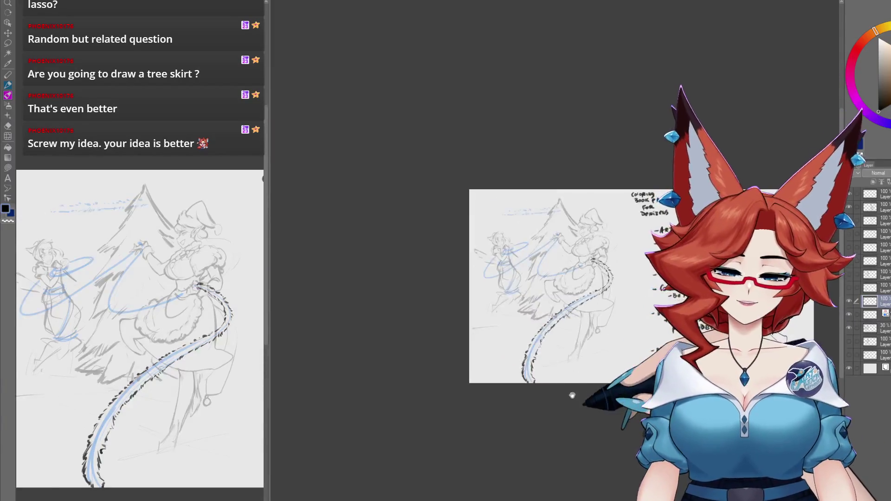
Step: Hide the black dashed rope stroke layer so only the blue guide lines remain
left_click_drag(571, 392, 558, 400)
scroll(568, 297, "up", 6)
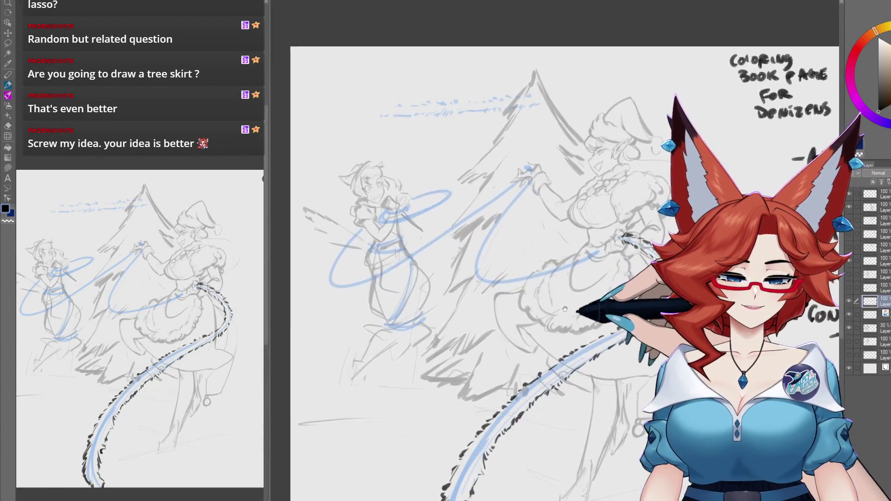
scroll(568, 297, "up", 1)
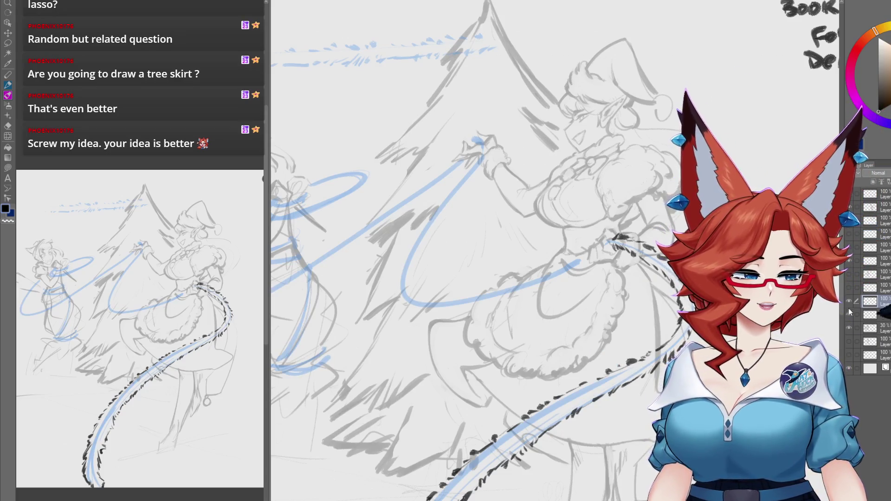
left_click(848, 302)
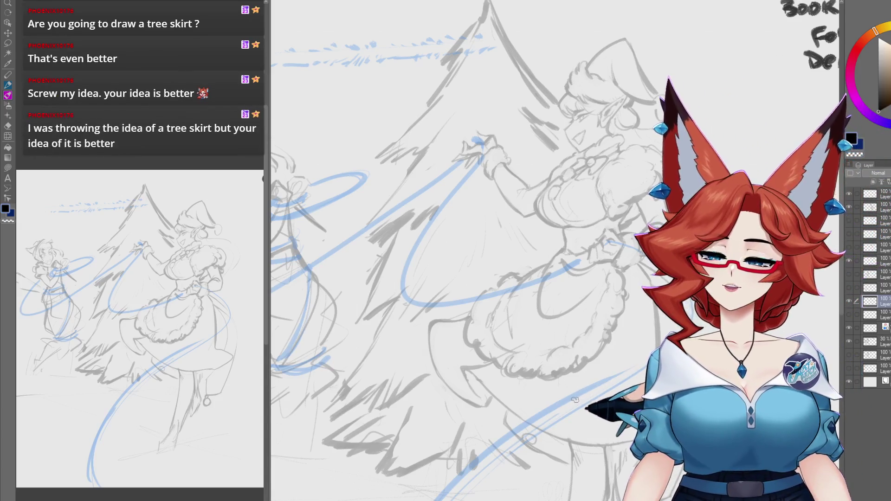
left_click_drag(582, 439, 536, 412)
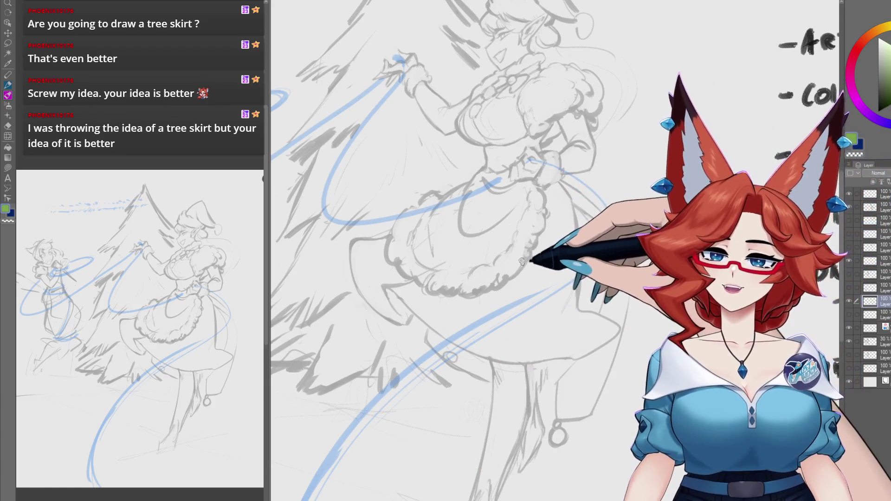
Step: Draw a green garland curve down from the maid's skirt and test square scatter-brush dabs over it
mouse_move(536, 160)
left_mouse_down()
mouse_move(570, 287)
mouse_move(402, 380)
left_mouse_up()
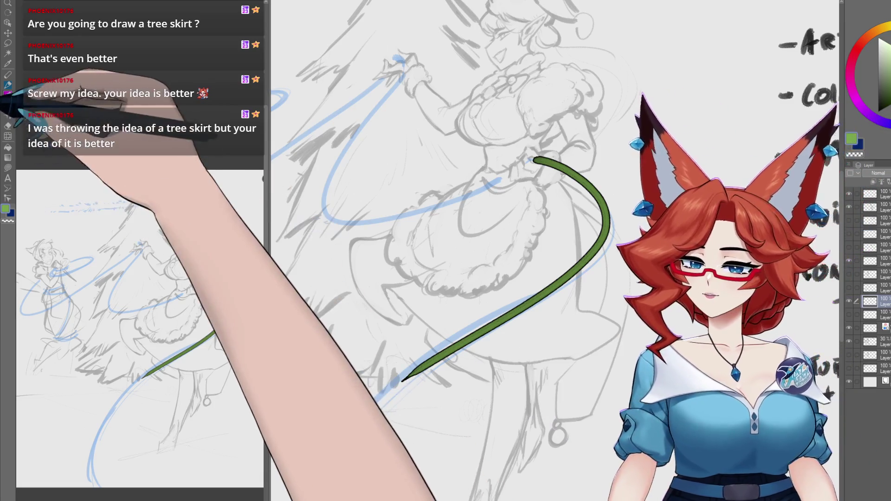
left_click(8, 116)
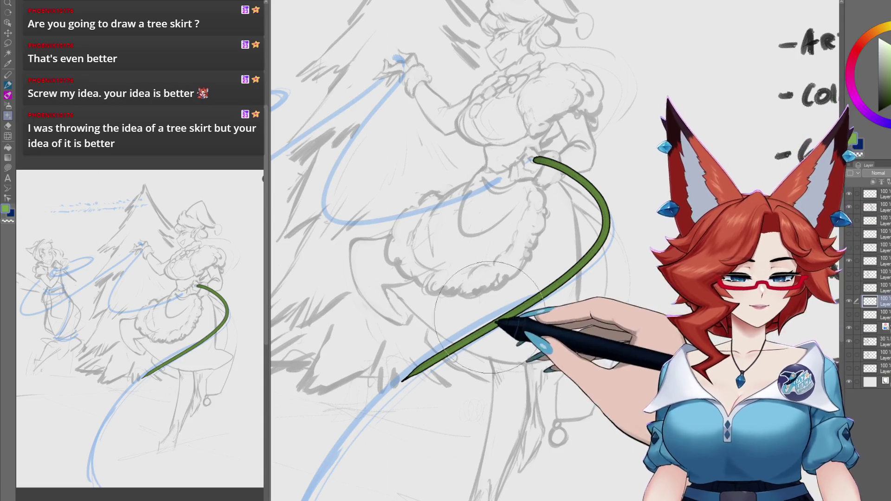
mouse_move(520, 315)
left_mouse_down()
mouse_move(464, 367)
mouse_move(561, 348)
mouse_move(397, 422)
mouse_move(682, 320)
left_mouse_up()
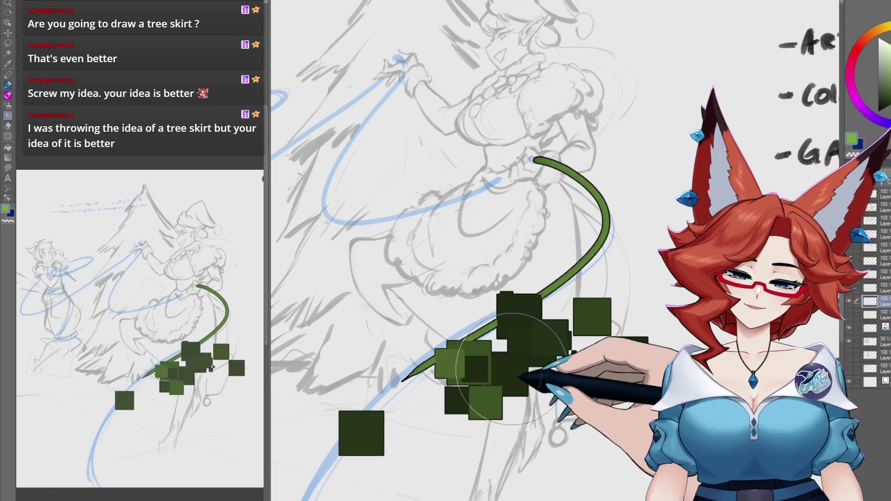
Step: Try smaller scatter and texture brush marks along the green vine, then undo them all
key("bracketleft")
key("bracketleft")
key("bracketleft")
left_click_drag(591, 232, 550, 297)
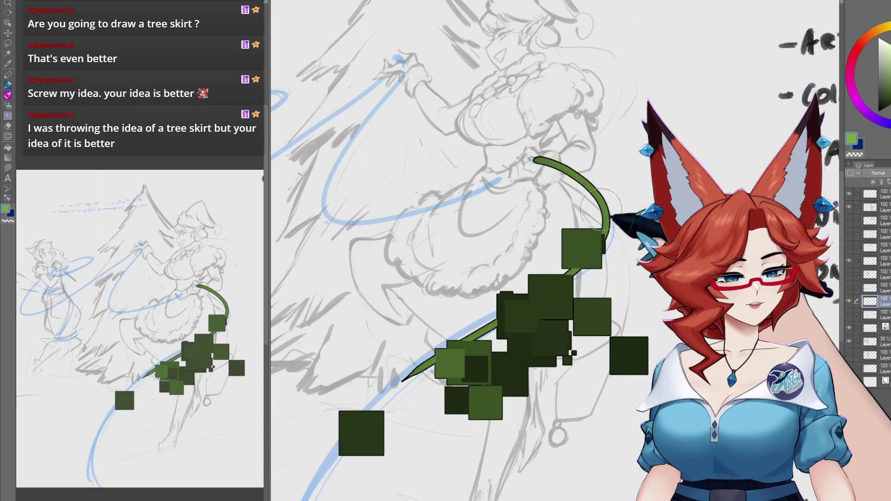
left_click_drag(612, 190, 582, 286)
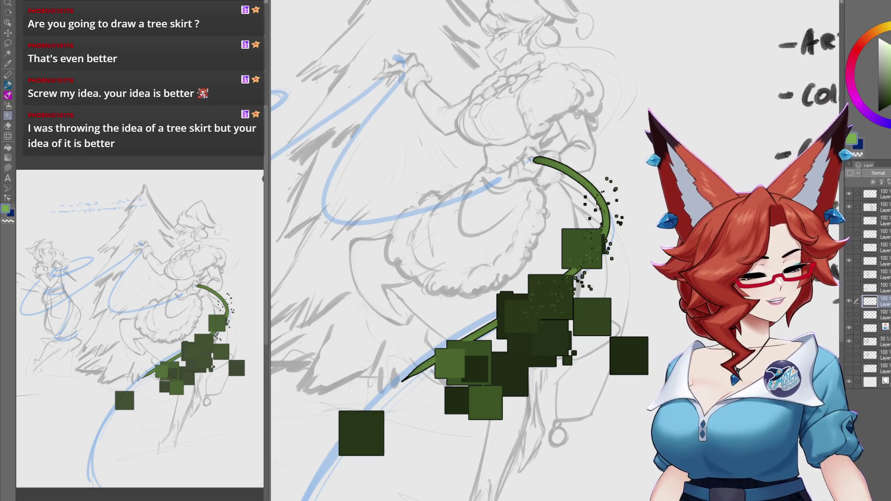
left_click_drag(512, 209, 356, 341)
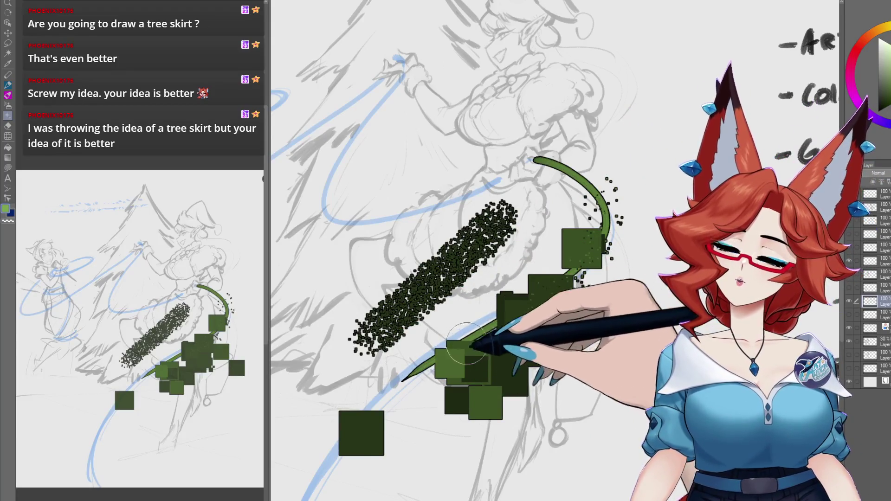
mouse_move(492, 270)
left_mouse_down()
mouse_move(386, 358)
mouse_move(371, 327)
mouse_move(483, 290)
mouse_move(515, 423)
left_mouse_up()
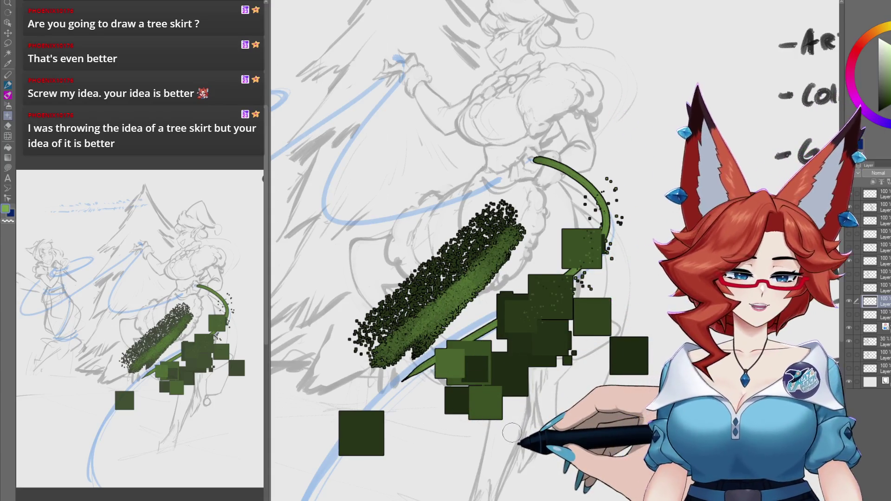
key("ctrl+z")
key("ctrl+z")
key("ctrl+z")
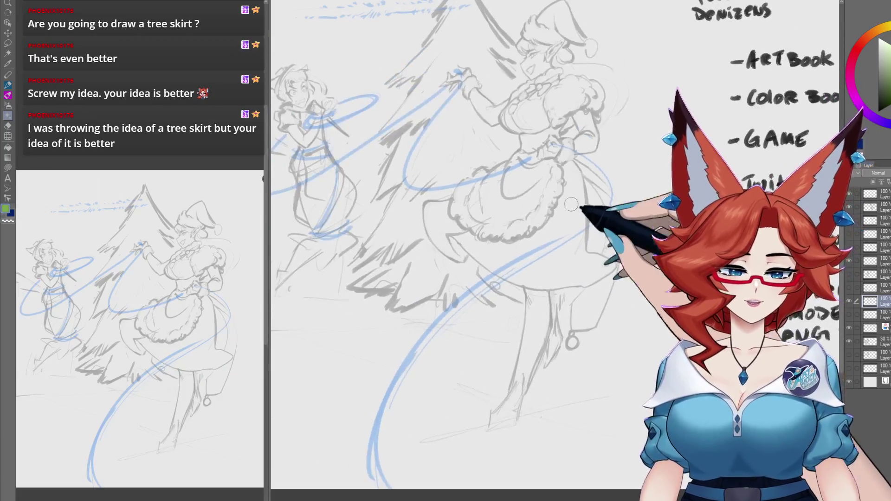
Step: Paint the fuzzy green garland from the page bottom up across the tree, adding strands
mouse_move(554, 143)
left_mouse_down()
mouse_move(598, 176)
mouse_move(468, 320)
mouse_move(373, 473)
left_mouse_up()
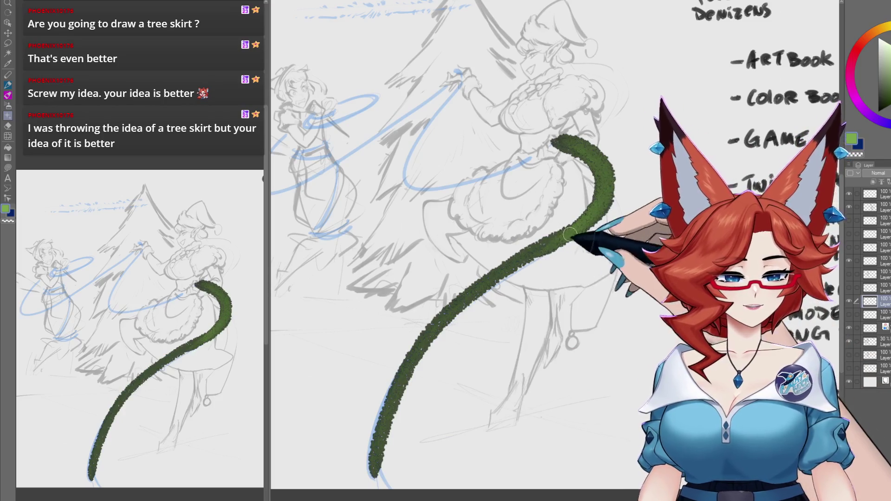
left_click_drag(606, 206, 649, 271)
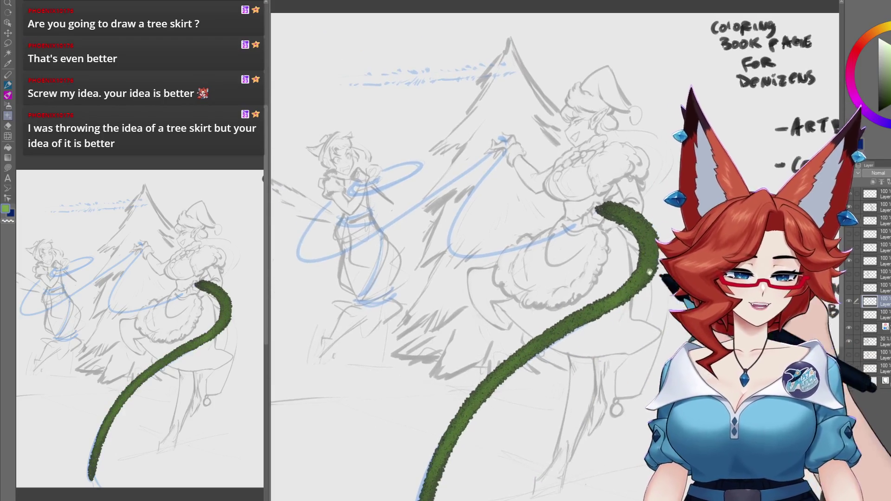
mouse_move(606, 231)
left_mouse_down()
mouse_move(621, 224)
mouse_move(467, 245)
mouse_move(483, 197)
left_mouse_up()
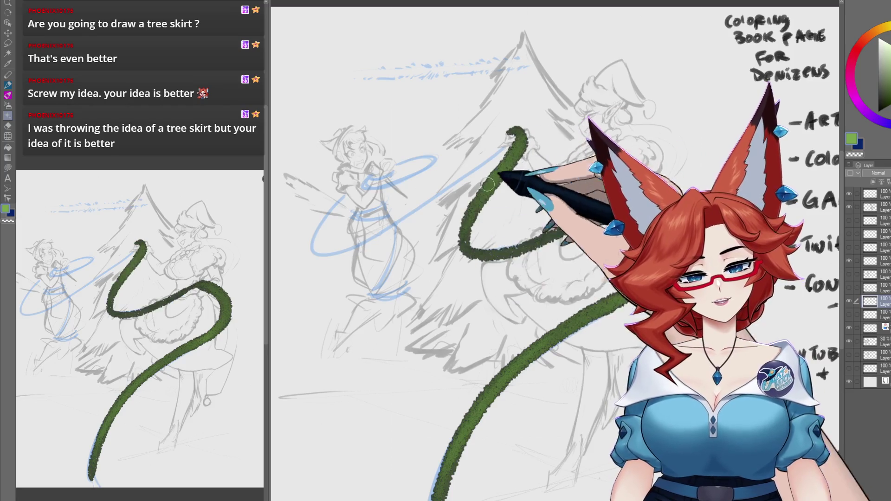
left_click_drag(634, 208, 593, 217)
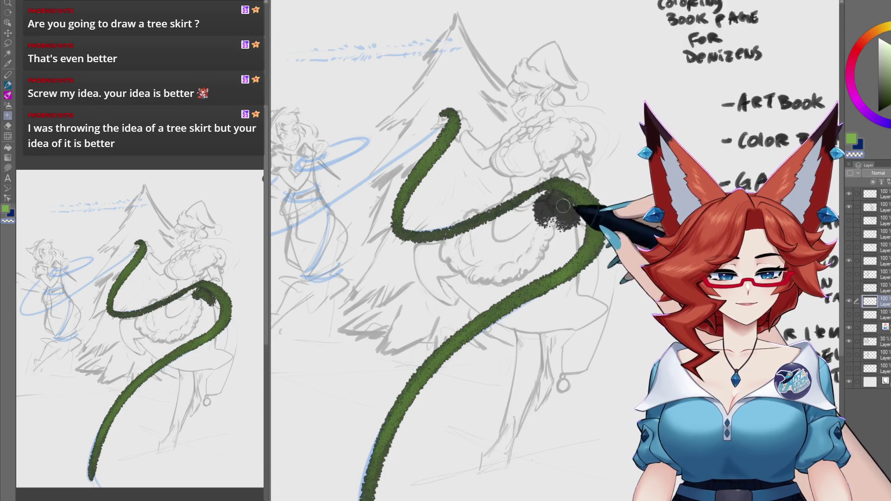
left_click_drag(548, 230, 520, 228)
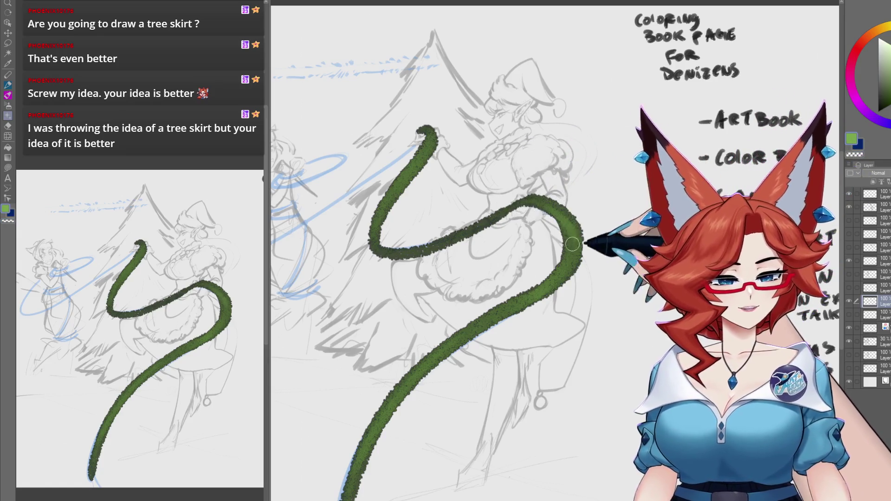
left_click_drag(571, 234, 597, 193)
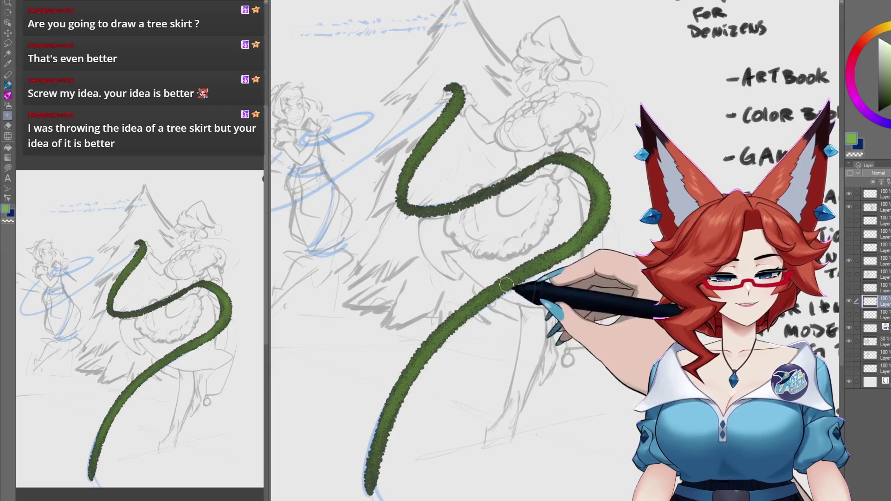
mouse_move(513, 288)
left_mouse_down()
mouse_move(441, 354)
mouse_move(409, 430)
left_mouse_up()
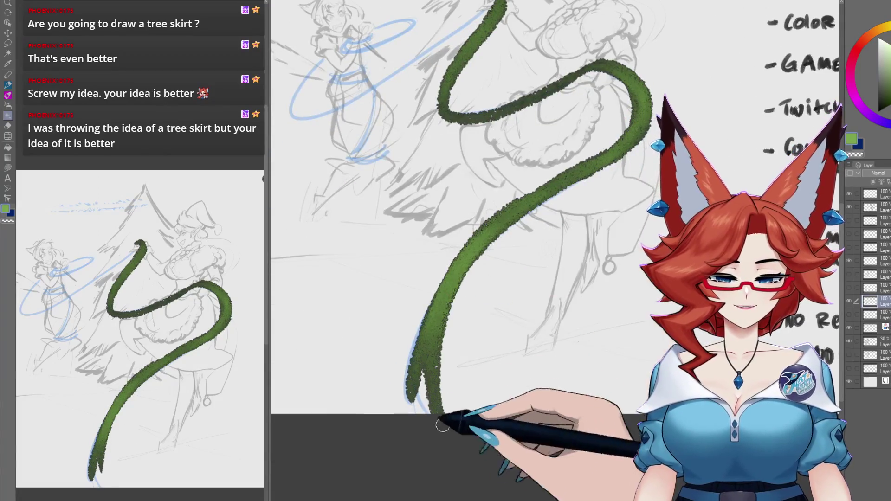
left_click_drag(432, 325, 425, 419)
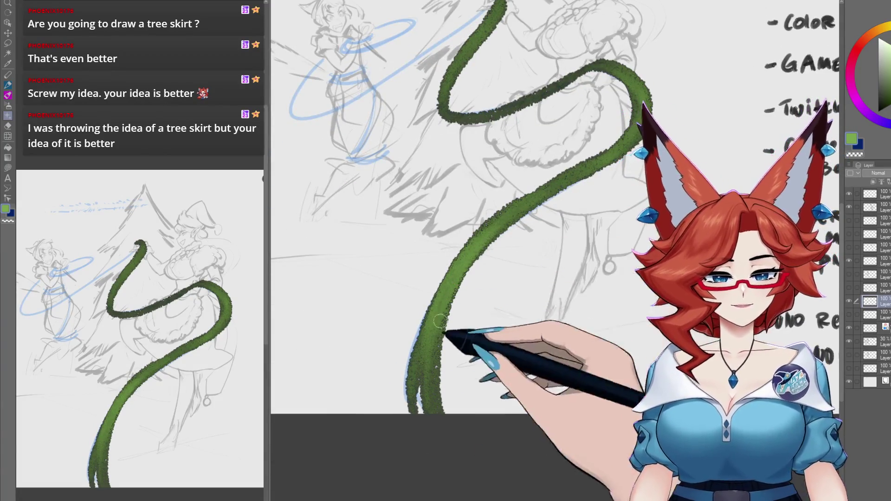
Step: Curve the garland down-left, loop it across the cat-eared girl, and add a hooked strand
scroll(447, 318, "up", 5)
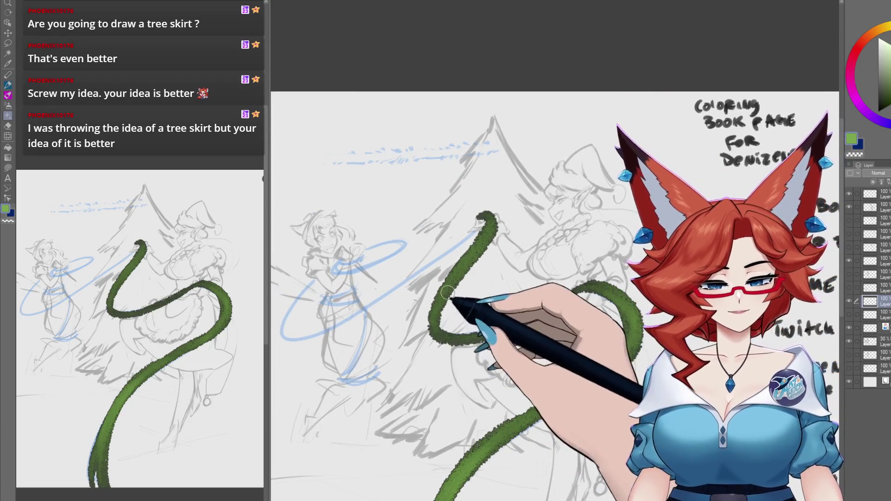
scroll(453, 248, "up", 3)
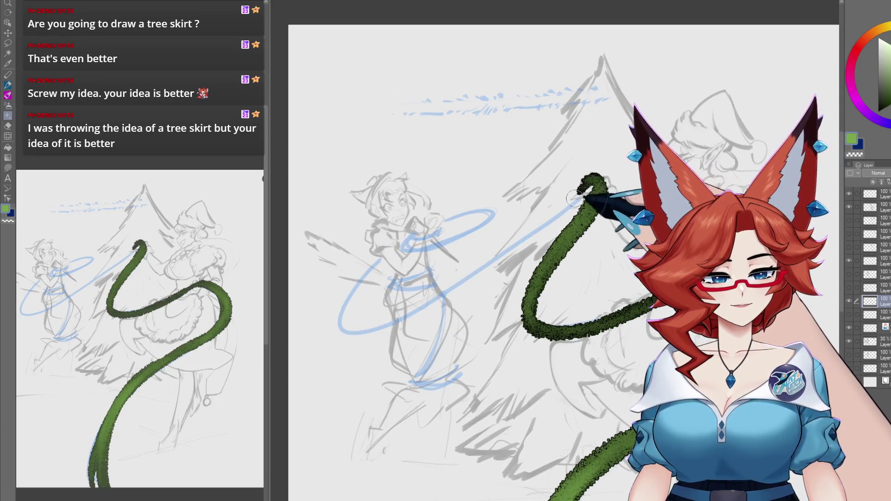
mouse_move(574, 198)
left_mouse_down()
mouse_move(506, 241)
mouse_move(385, 260)
mouse_move(353, 324)
mouse_move(374, 293)
left_mouse_up()
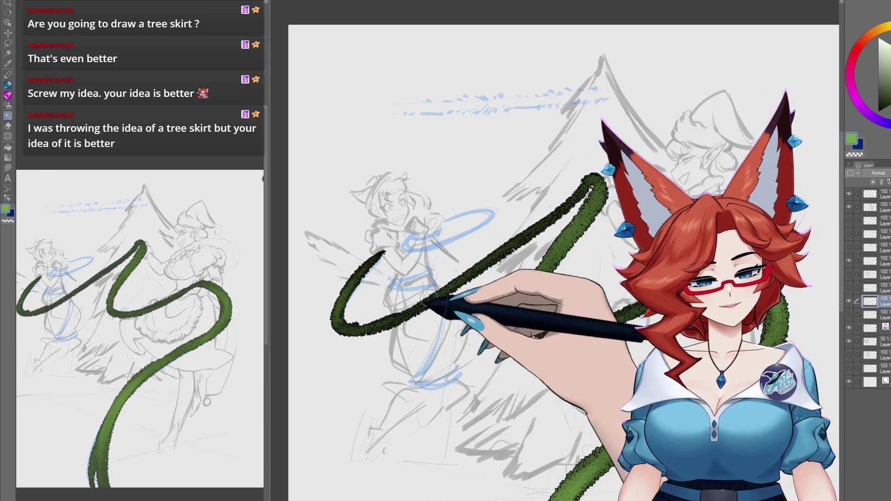
scroll(427, 297, "up", 2)
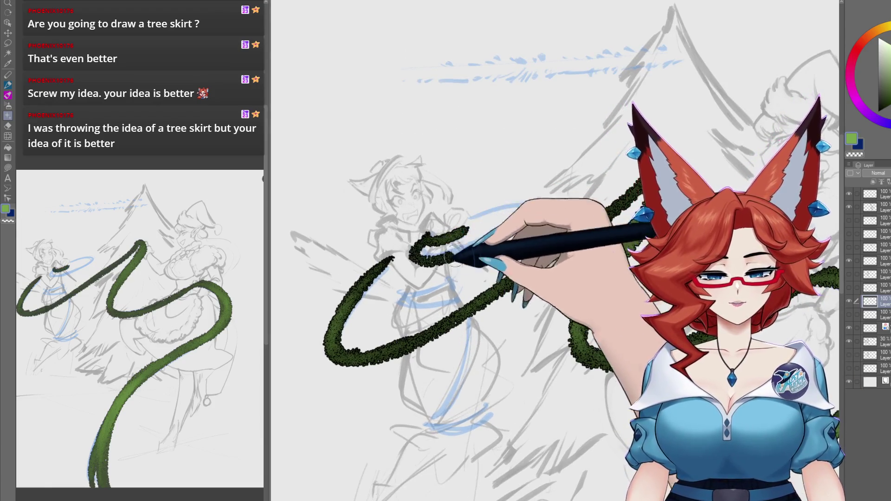
left_click_drag(452, 257, 488, 208)
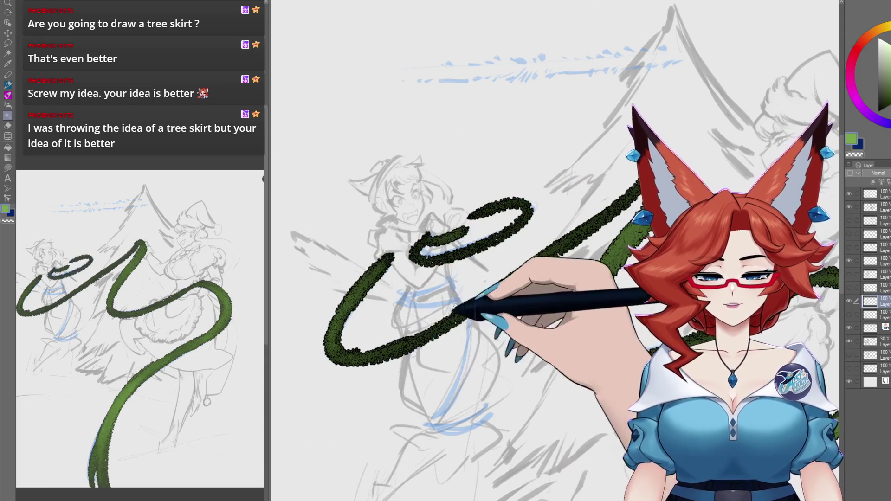
scroll(477, 267, "down", 1)
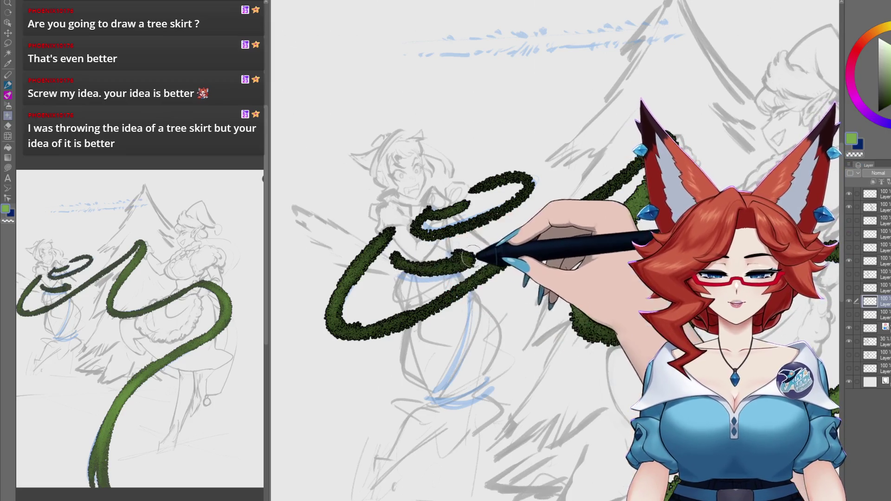
scroll(468, 258, "down", 3)
left_click_drag(460, 230, 478, 324)
Step: Fit the whole page in view and lower the garland layer's opacity to about 41%
key("ctrl+0")
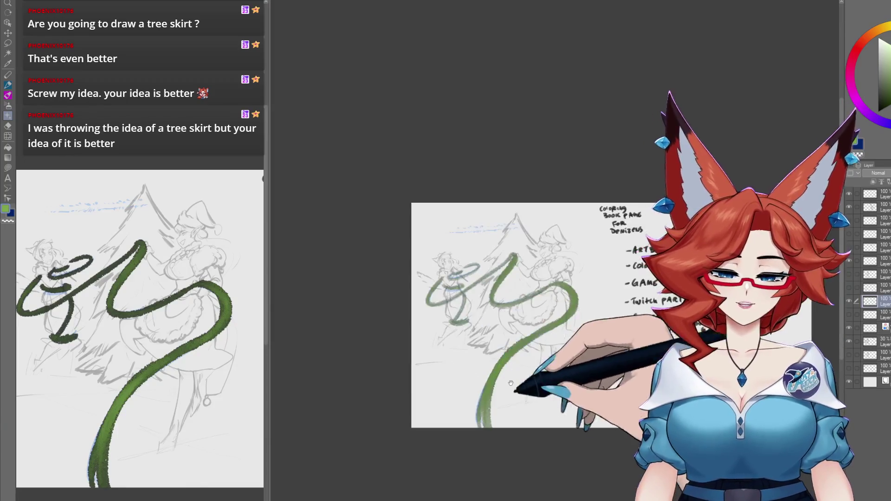
scroll(511, 355, "up", 3)
scroll(510, 356, "down", 3)
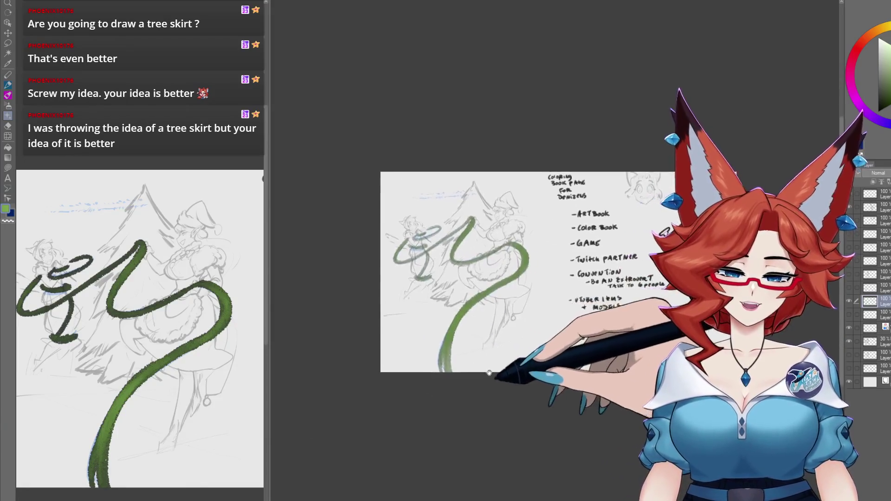
scroll(515, 324, "up", 6)
scroll(519, 303, "up", 5)
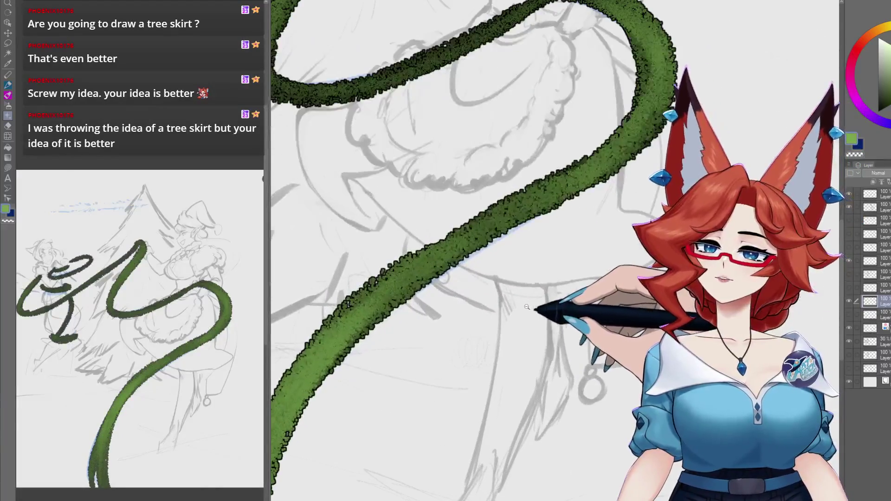
scroll(529, 355, "down", 5)
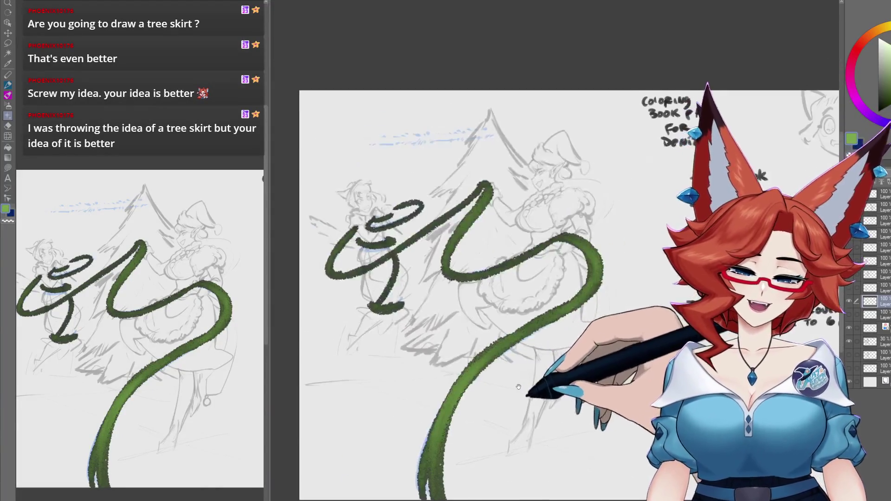
scroll(505, 371, "up", 1)
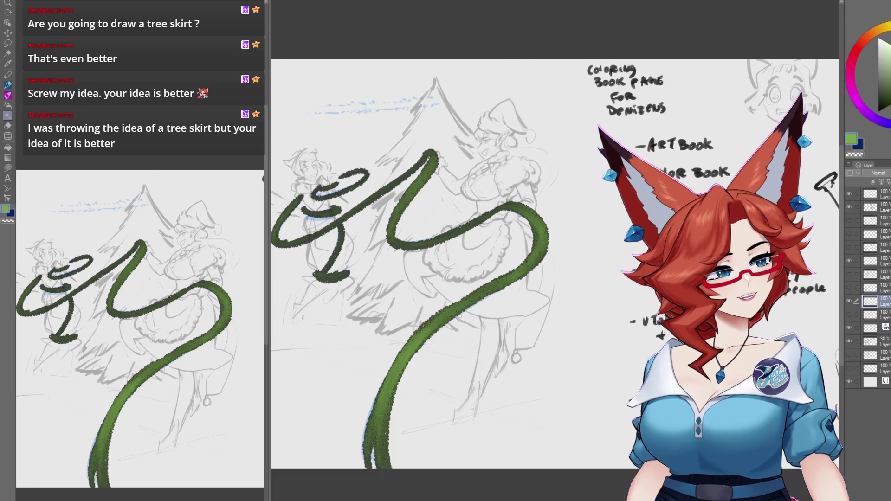
left_click_drag(884, 173, 875, 173)
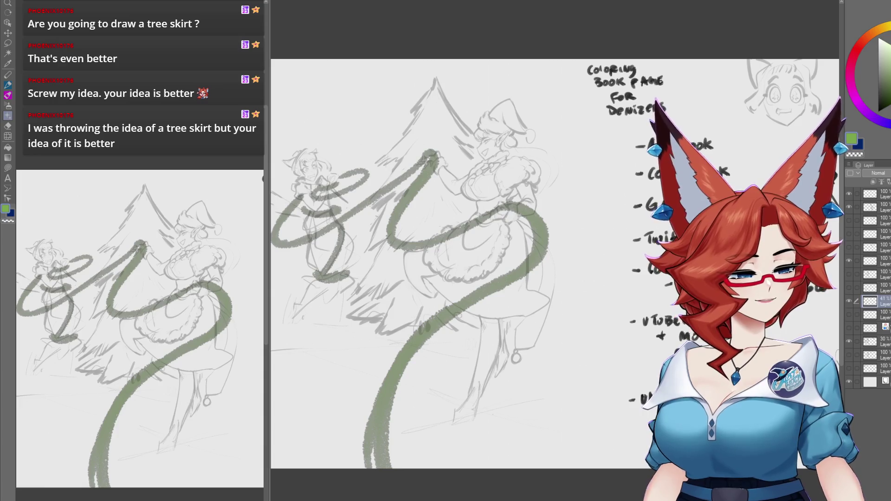
Step: Undo back to 100% opacity on the sketch and garland layers, then zoom in on the elf
key("ctrl+z")
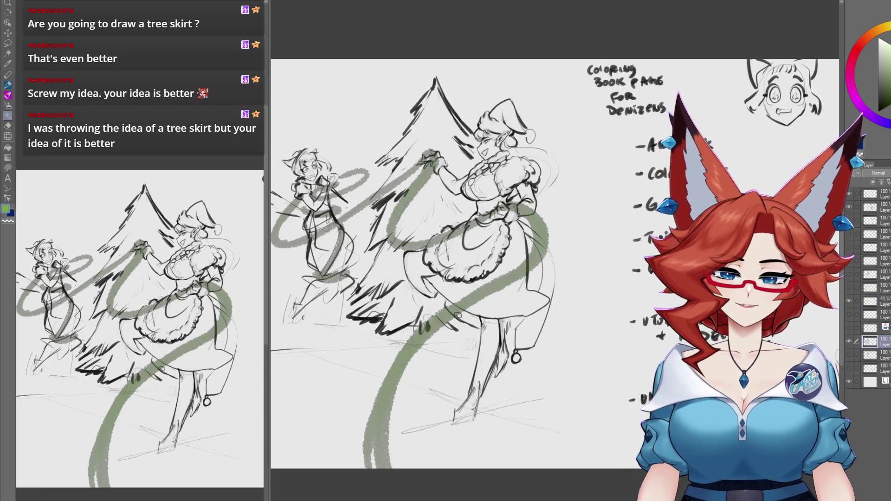
key("ctrl+z")
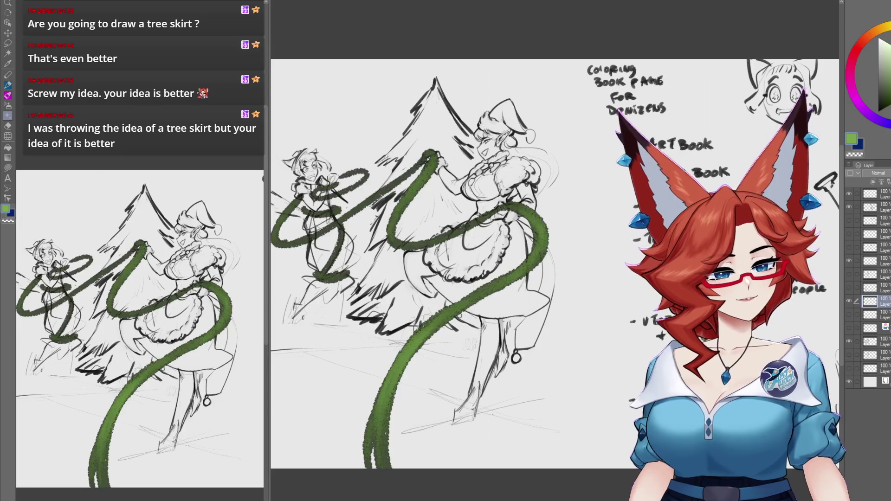
scroll(491, 173, "up", 6)
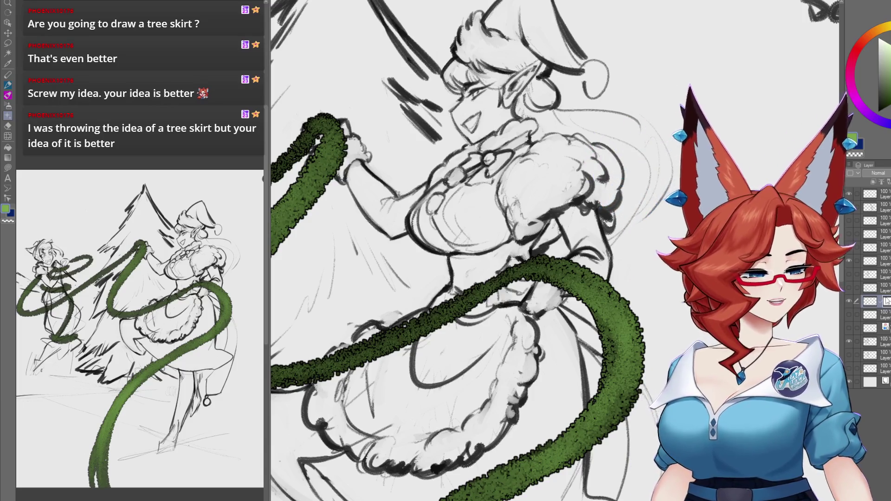
key("e")
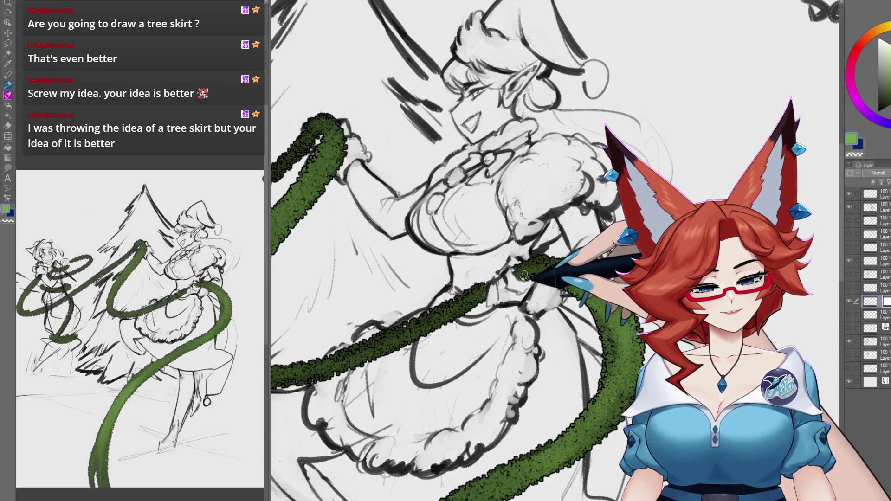
Step: Rotate to the tree top and erase the garland where its strands merge
left_click_drag(481, 299, 439, 300)
key("e")
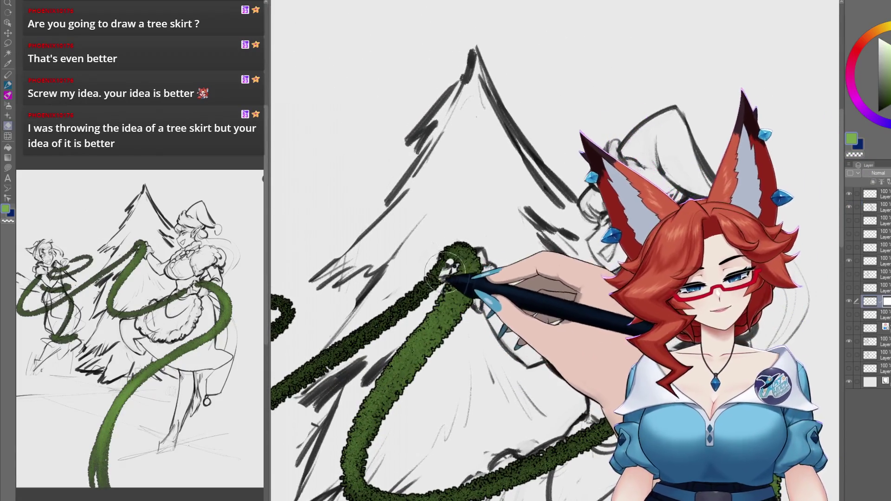
left_click_drag(434, 264, 439, 273)
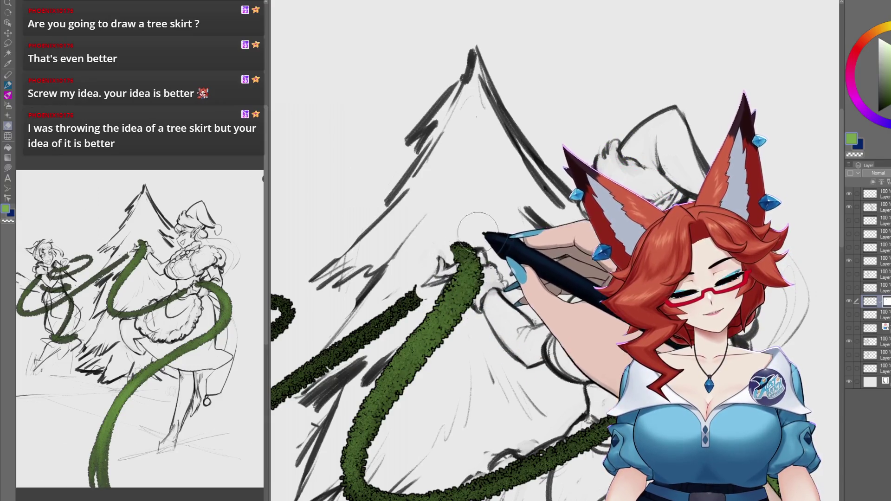
key("b")
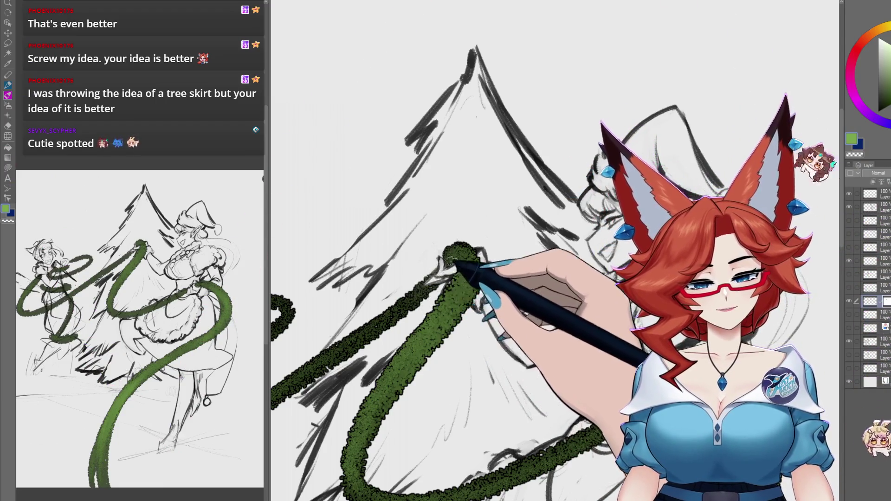
Step: Bring the lassoed cat-eared girl into view with the eraser ready
mouse_move(460, 390)
left_mouse_down()
mouse_move(526, 346)
mouse_move(636, 323)
left_mouse_up()
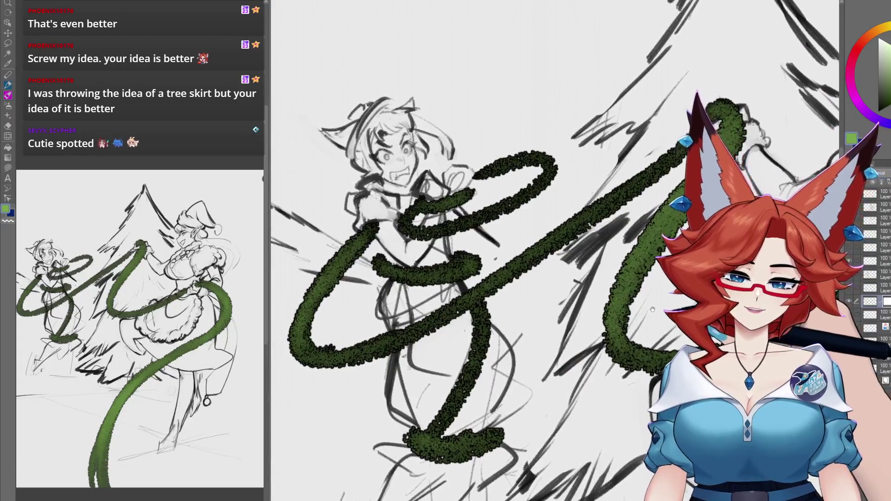
key("e")
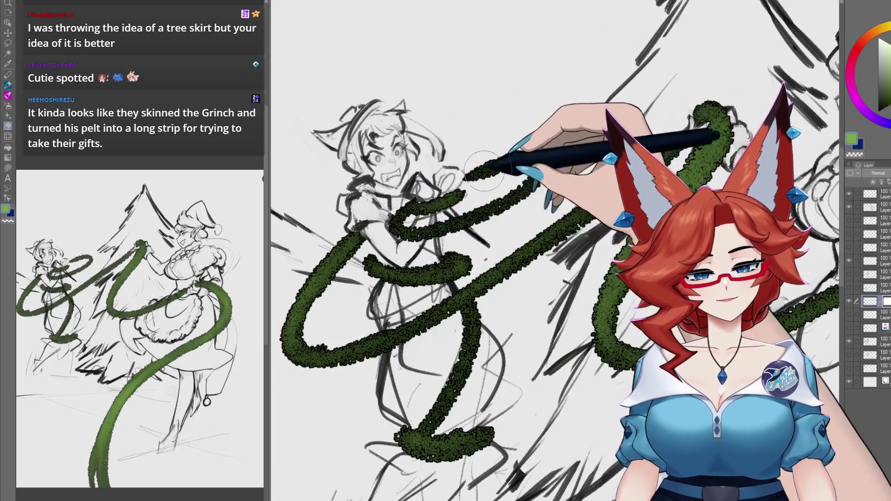
scroll(482, 420, "down", 5)
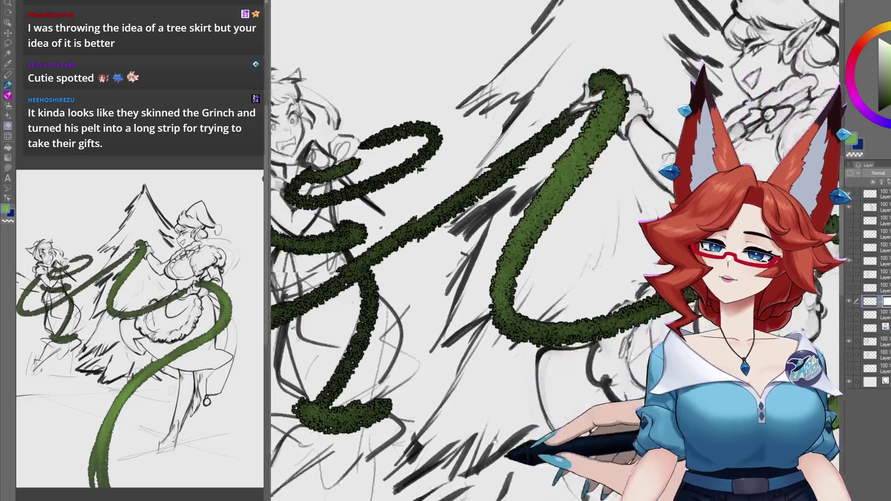
scroll(469, 378, "down", 3)
scroll(462, 382, "up", 2)
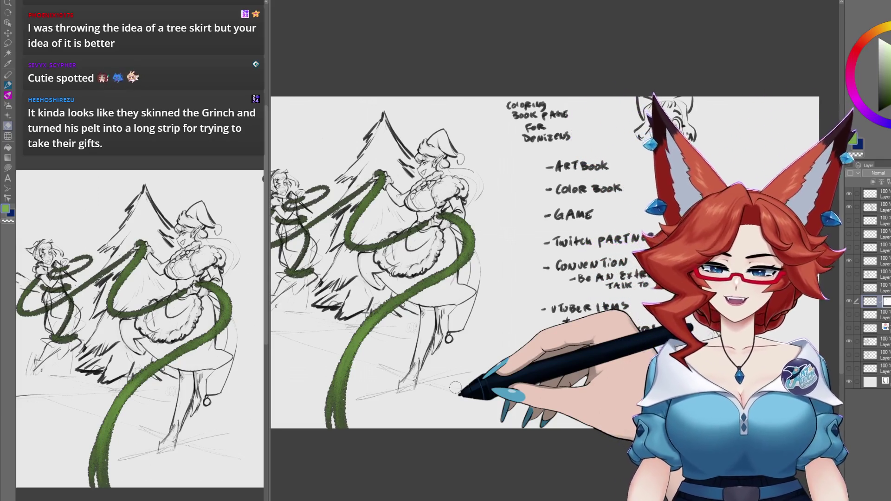
scroll(464, 381, "down", 2)
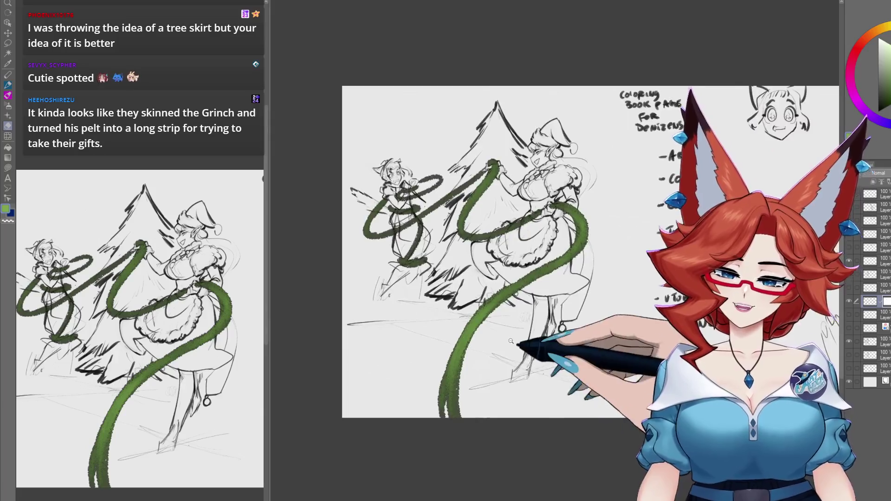
scroll(515, 374, "up", 4)
scroll(515, 373, "down", 1)
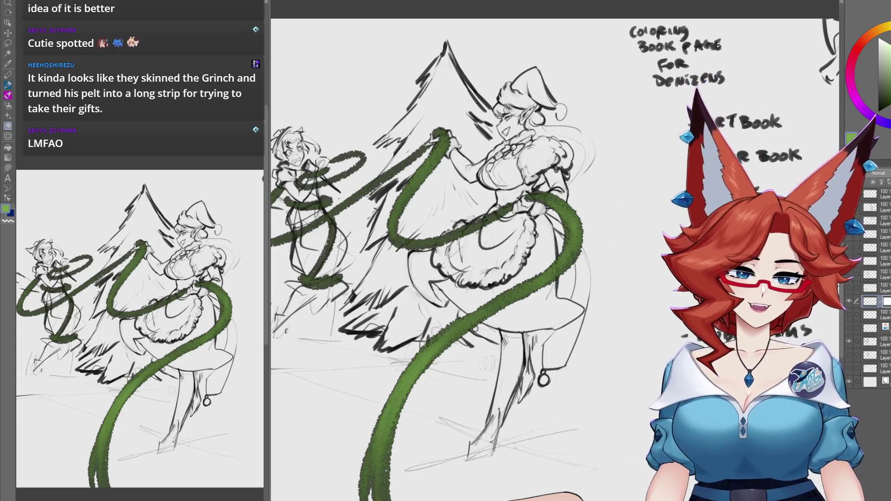
mouse_move(582, 433)
left_mouse_down()
mouse_move(627, 474)
mouse_move(556, 414)
mouse_move(298, 407)
left_mouse_up()
scroll(533, 260, "up", 3)
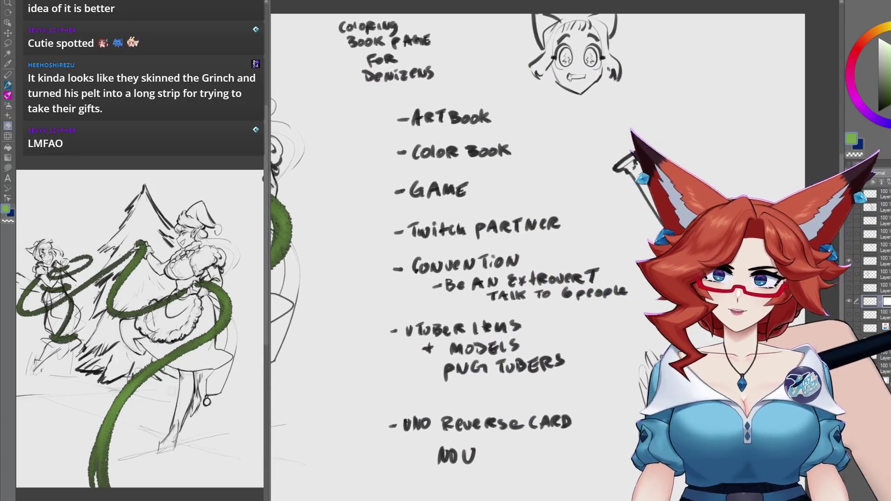
scroll(634, 384, "down", 3)
scroll(634, 384, "up", 2)
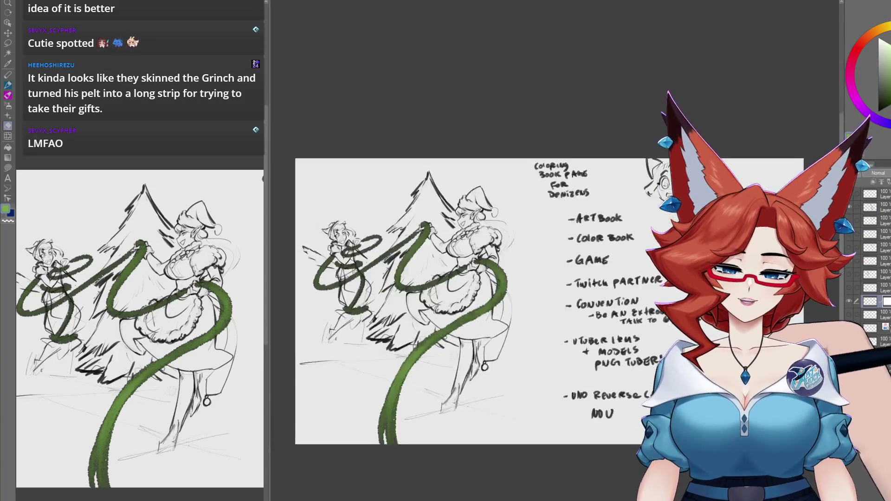
scroll(559, 411, "up", 2)
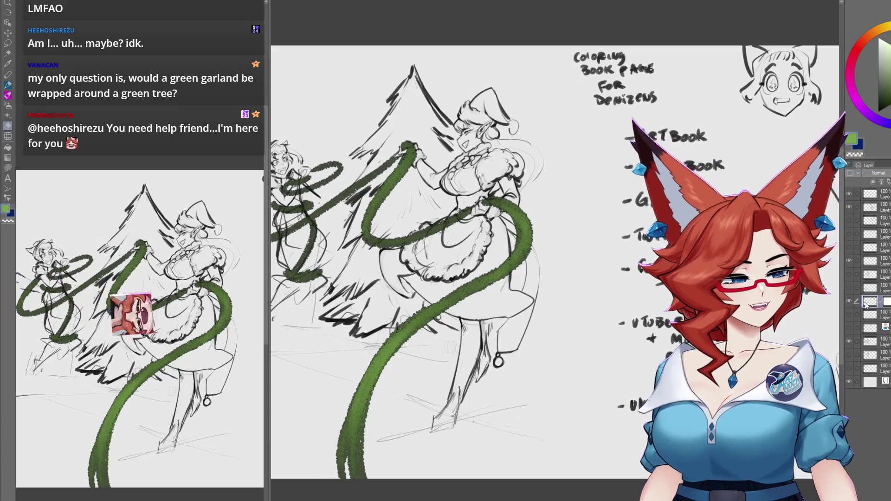
left_click_drag(507, 372, 569, 374)
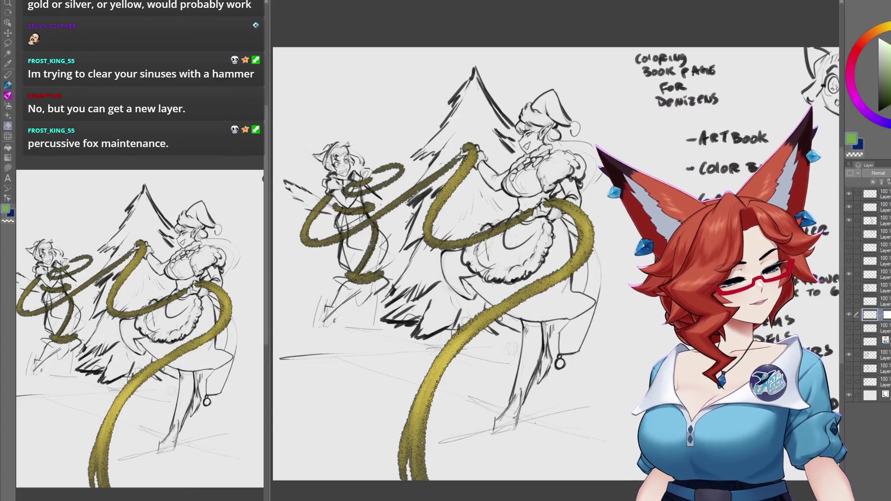
Step: Fill the locked garland layer with bright orange, then refill it in a deeper gold
left_click(870, 41)
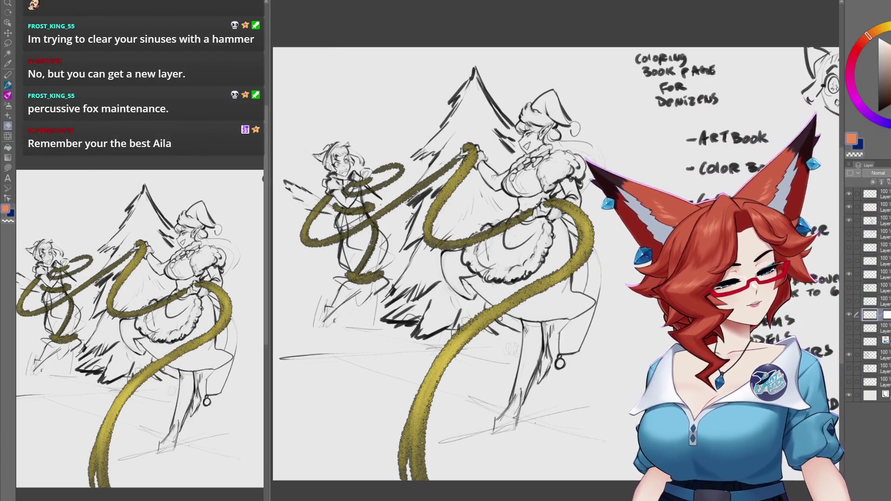
key("alt+BackSpace")
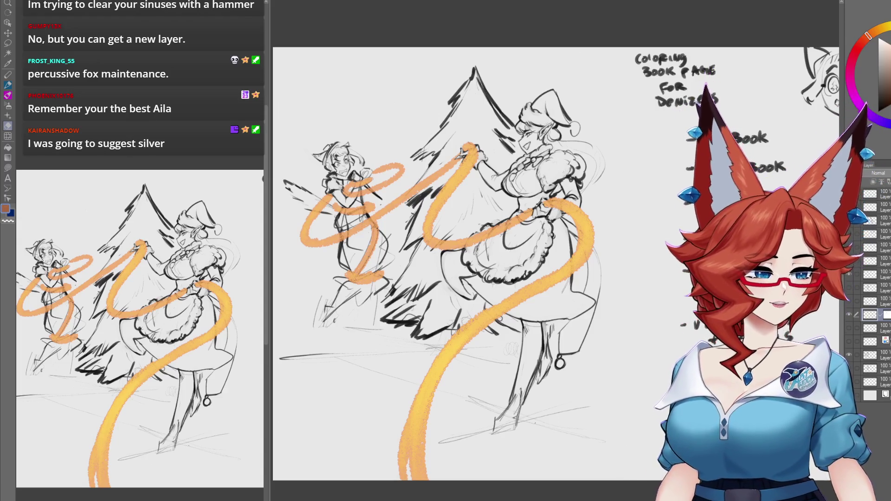
left_click_drag(867, 39, 862, 42)
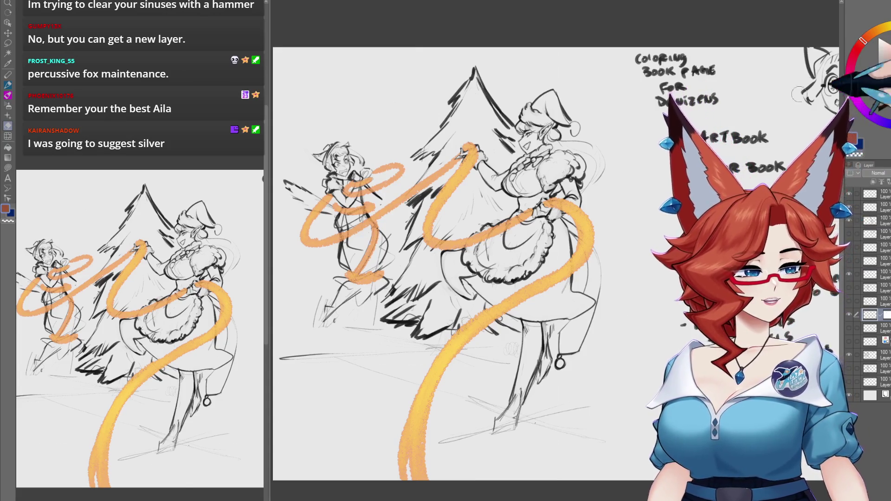
key("alt+BackSpace")
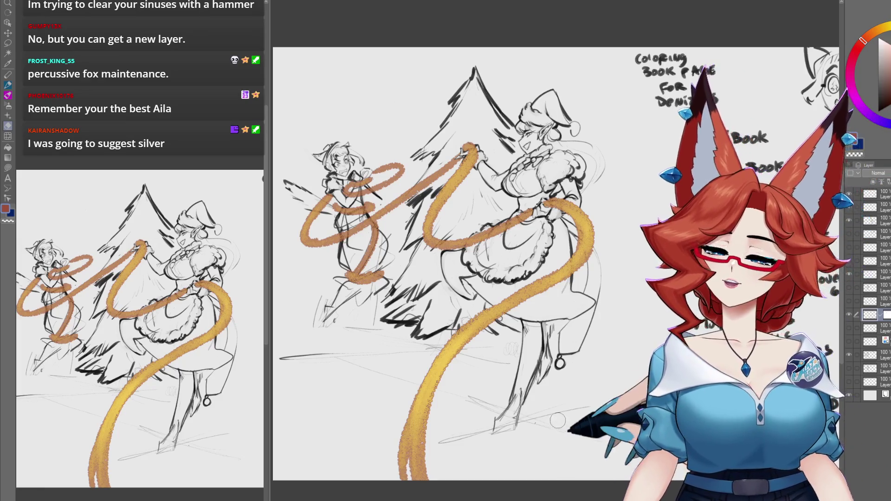
scroll(557, 420, "up", 5)
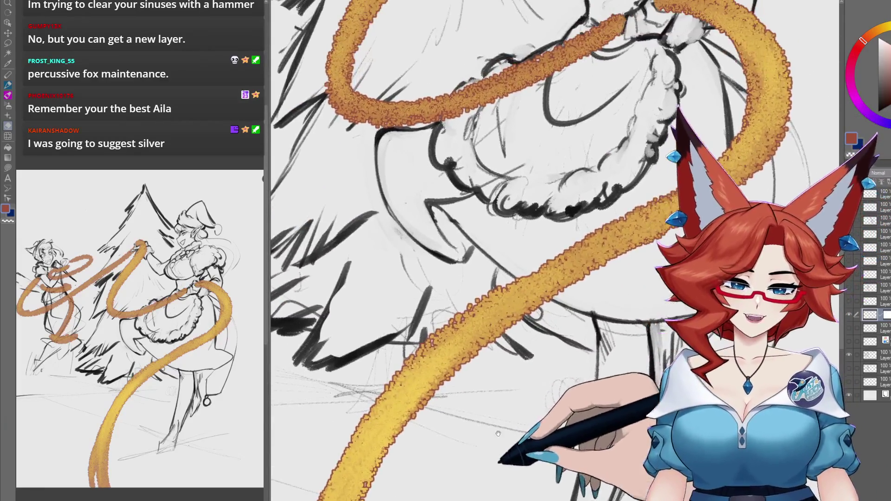
scroll(498, 433, "down", 8)
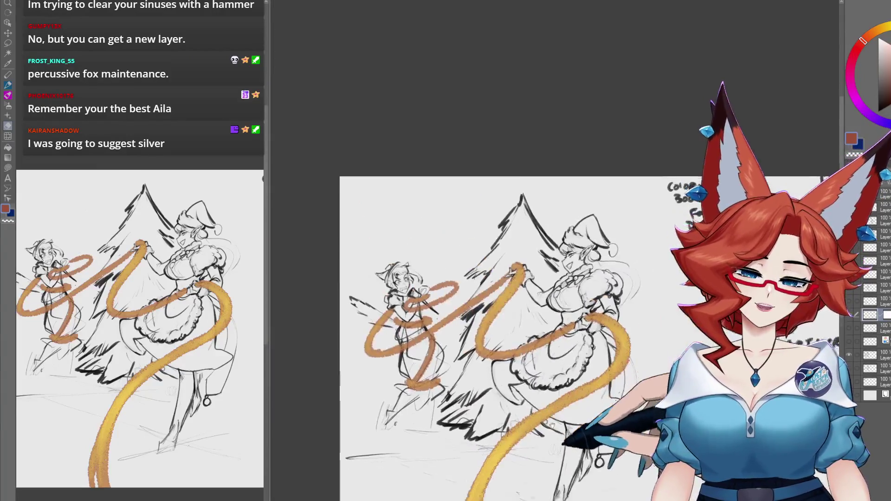
scroll(552, 425, "up", 5)
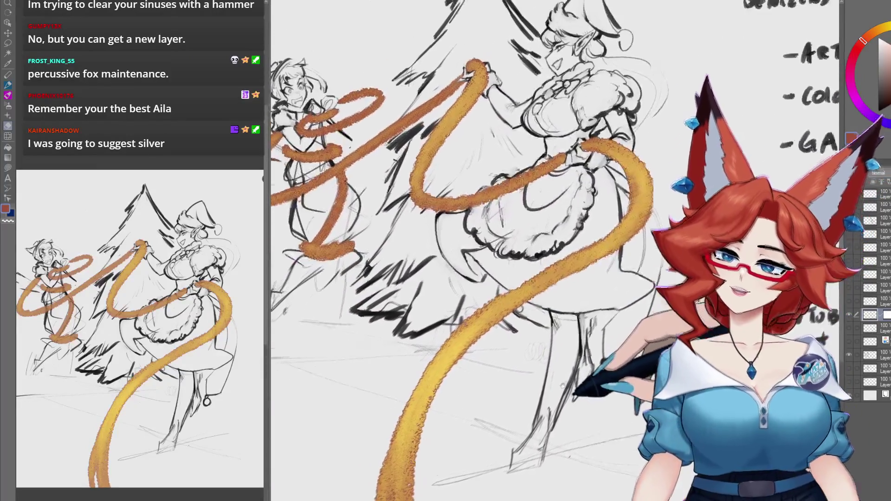
scroll(563, 385, "up", 2)
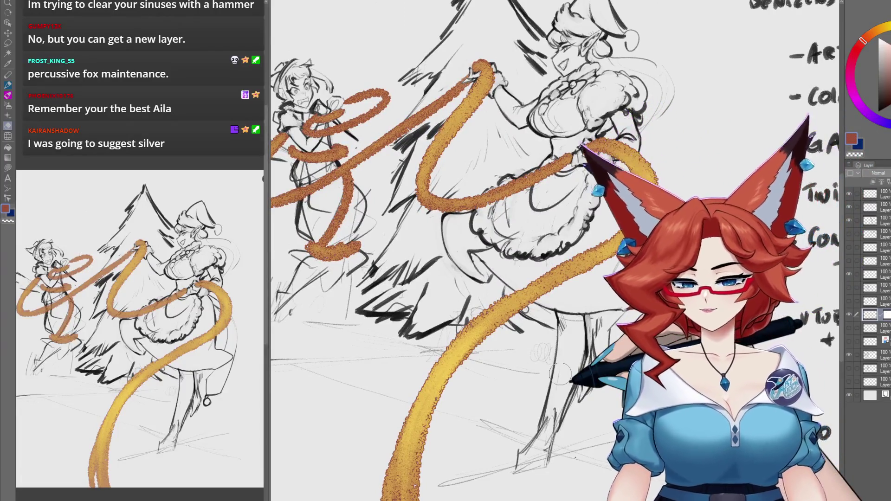